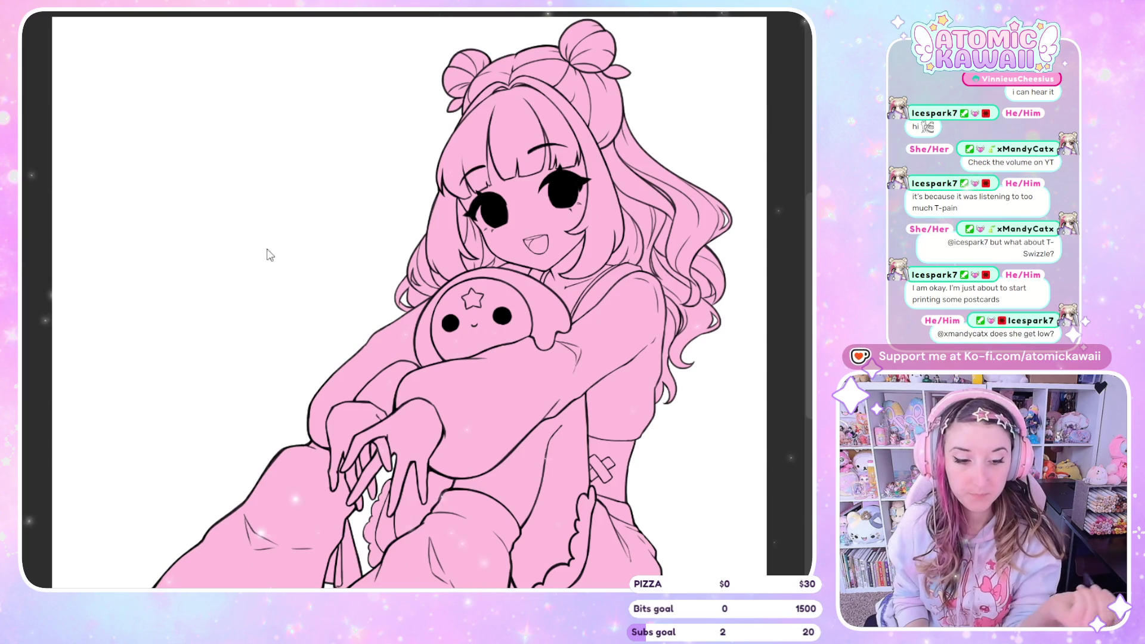
# Step: Switch from the line-art drawing to the colour palette image
pyautogui.hotkey('ctrl', 'Tab')
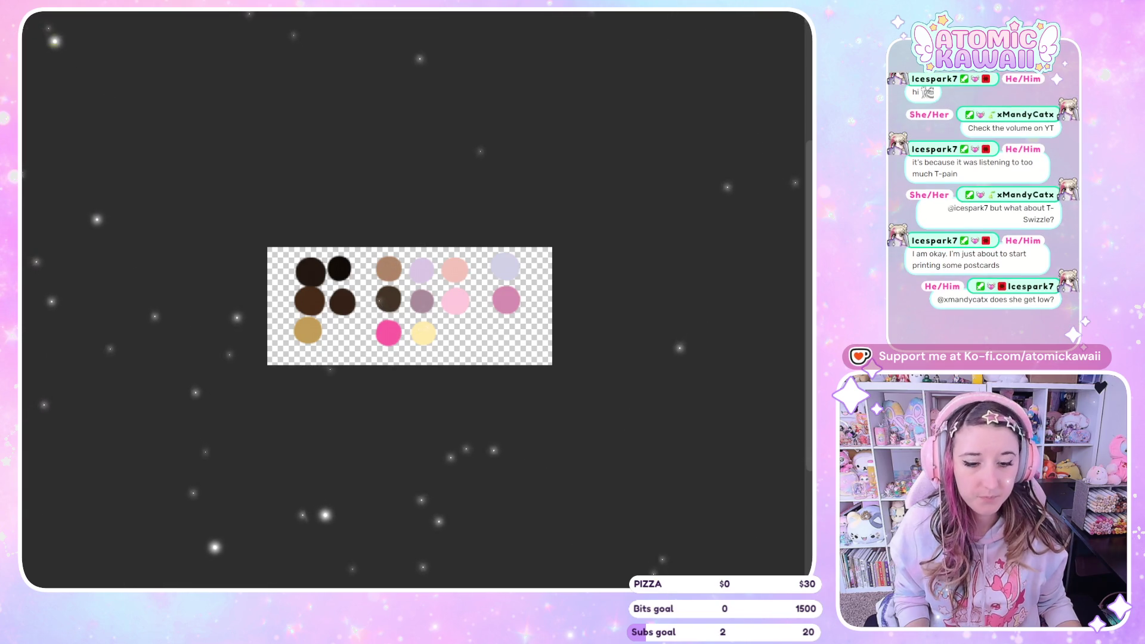
pyautogui.scroll(2, 341, 301)
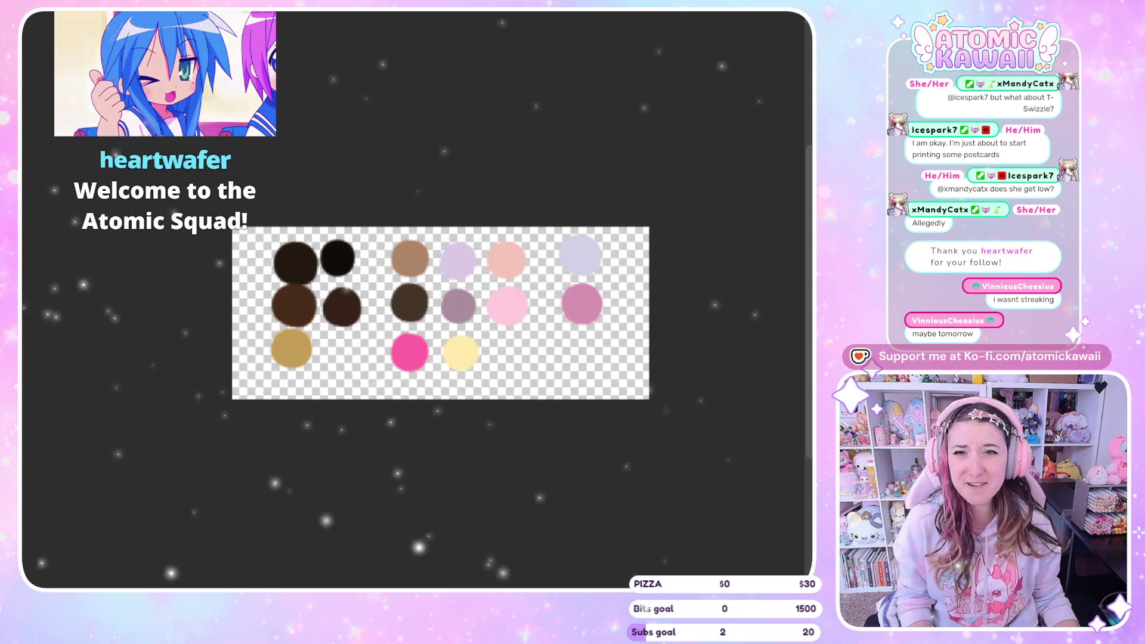
pyautogui.scroll(2, 298, 289)
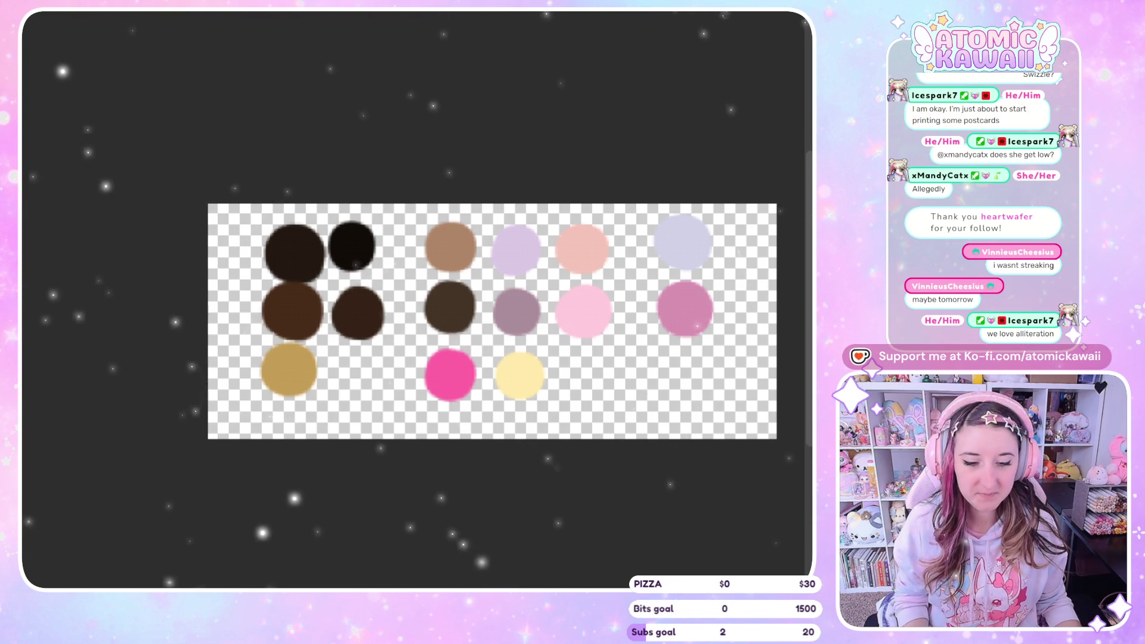
pyautogui.scroll(1, 495, 322)
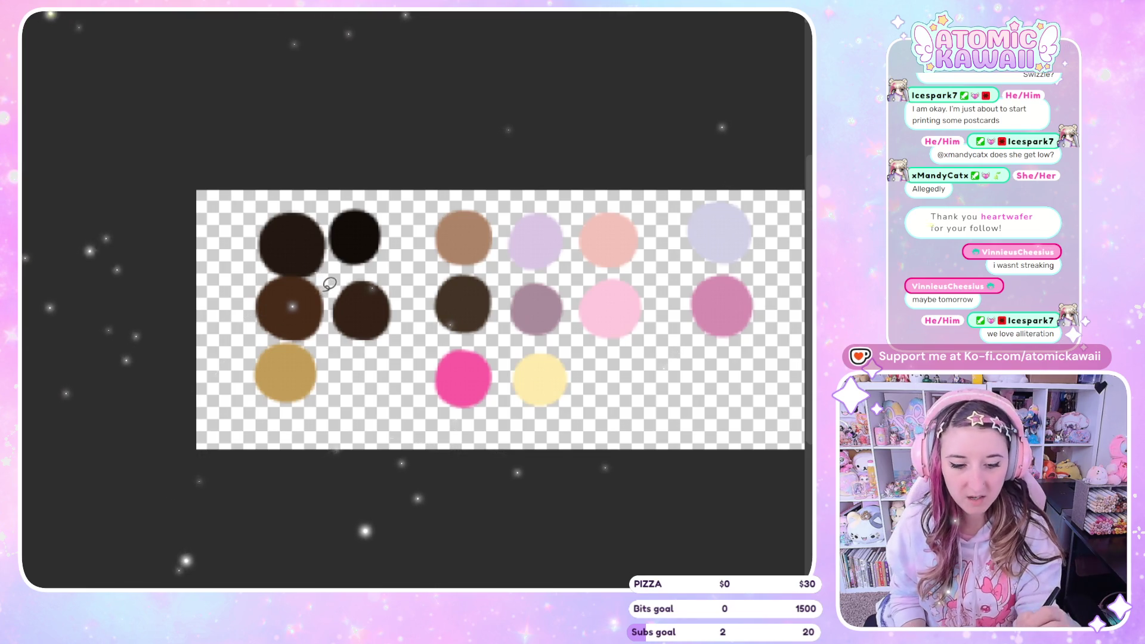
pyautogui.moveTo(321, 295)
pyautogui.mouseDown()
pyautogui.moveTo(291, 341)
pyautogui.moveTo(310, 281)
pyautogui.mouseUp()
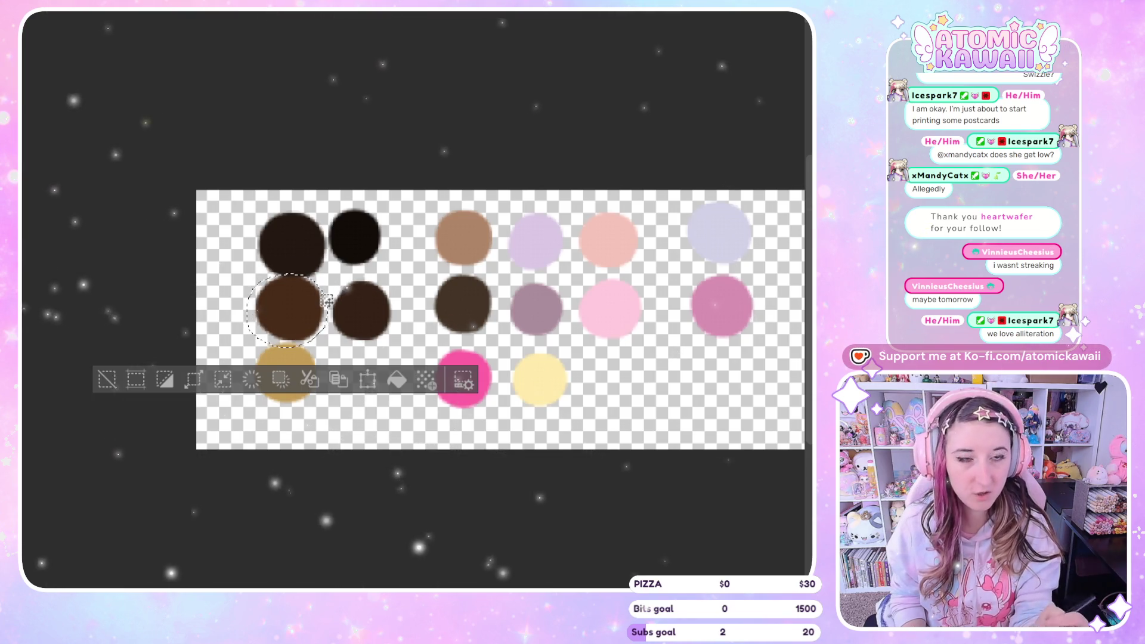
# Step: Reselect the medium brown swatch, shift it toward olive golden brown, then deselect
pyautogui.hotkey('ctrl', 'z')
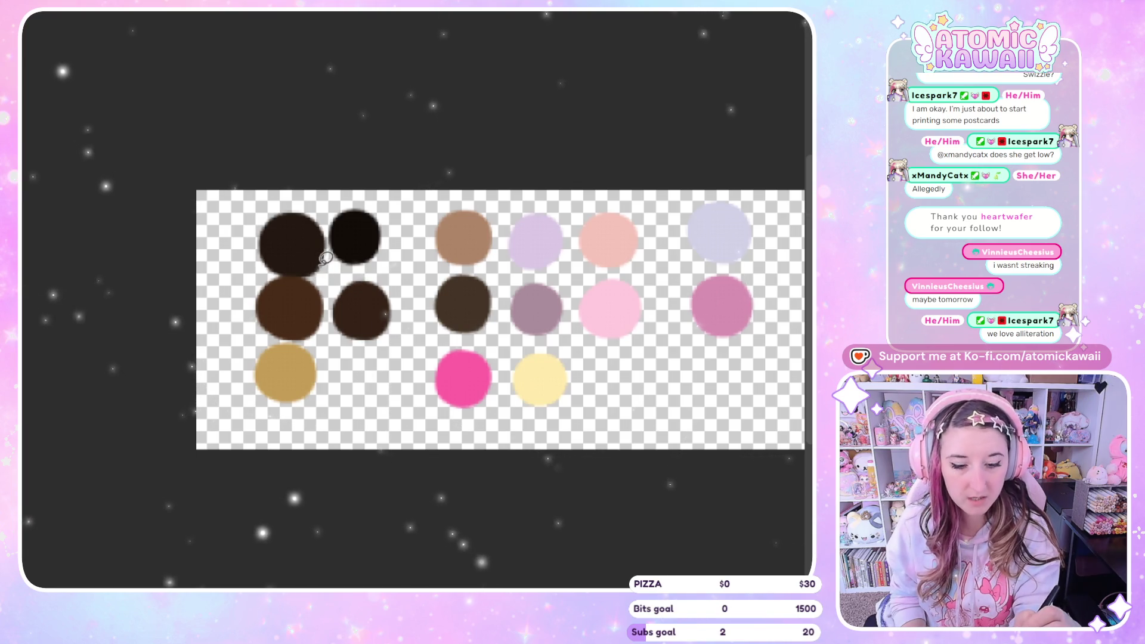
pyautogui.moveTo(323, 274)
pyautogui.mouseDown()
pyautogui.moveTo(329, 311)
pyautogui.moveTo(290, 343)
pyautogui.moveTo(254, 307)
pyautogui.moveTo(328, 270)
pyautogui.mouseUp()
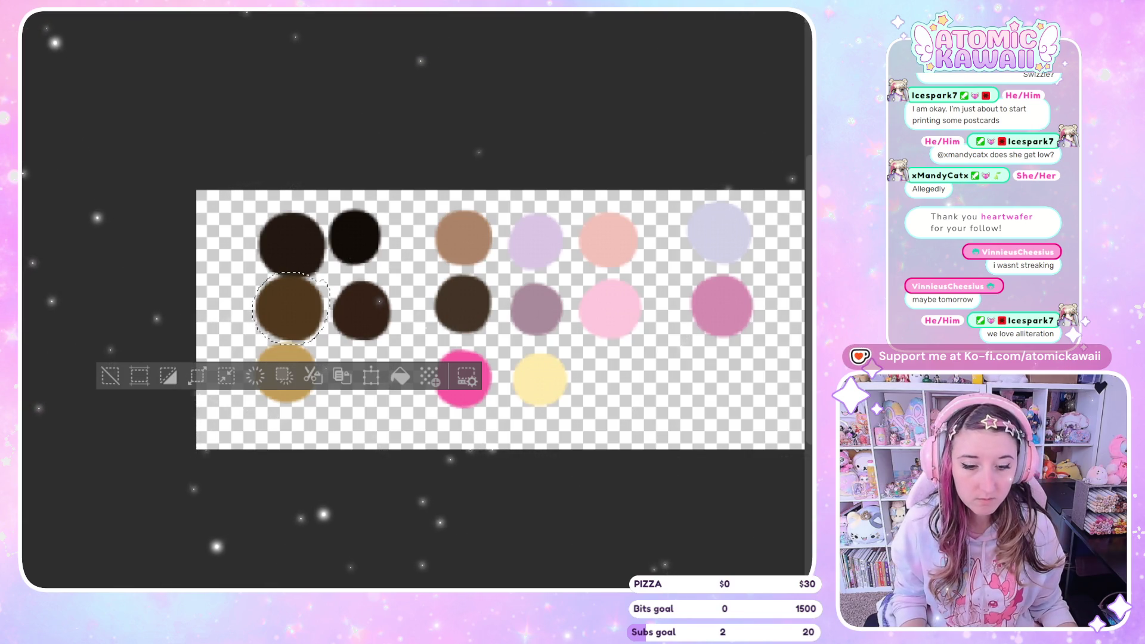
pyautogui.hotkey('ctrl', 'd')
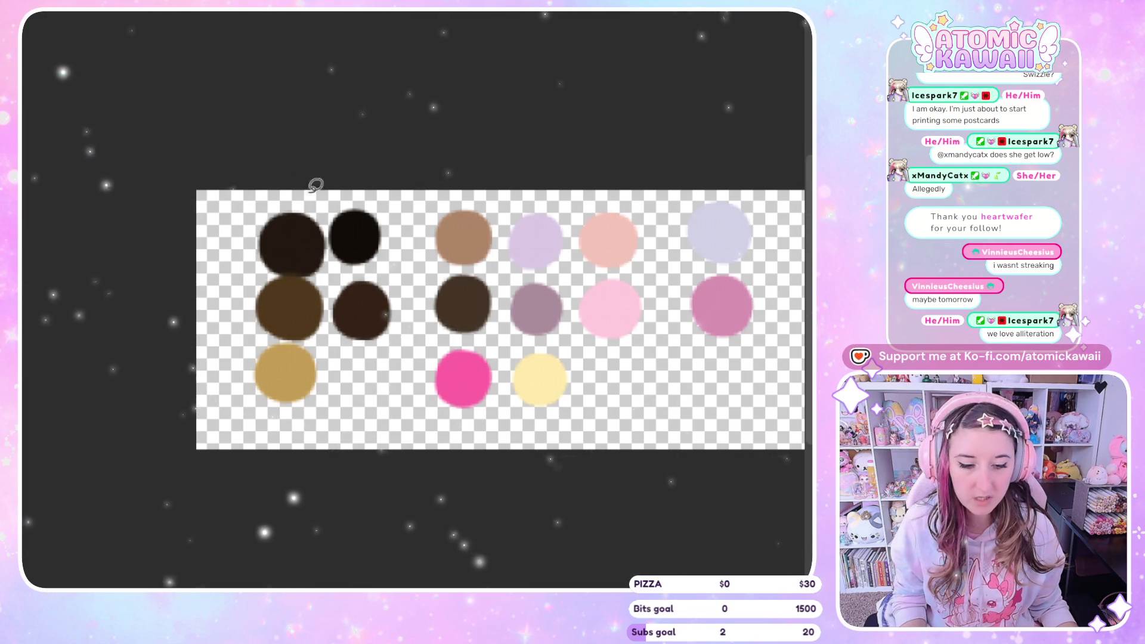
pyautogui.scroll(-2, 571, 169)
pyautogui.scroll(3, 558, 187)
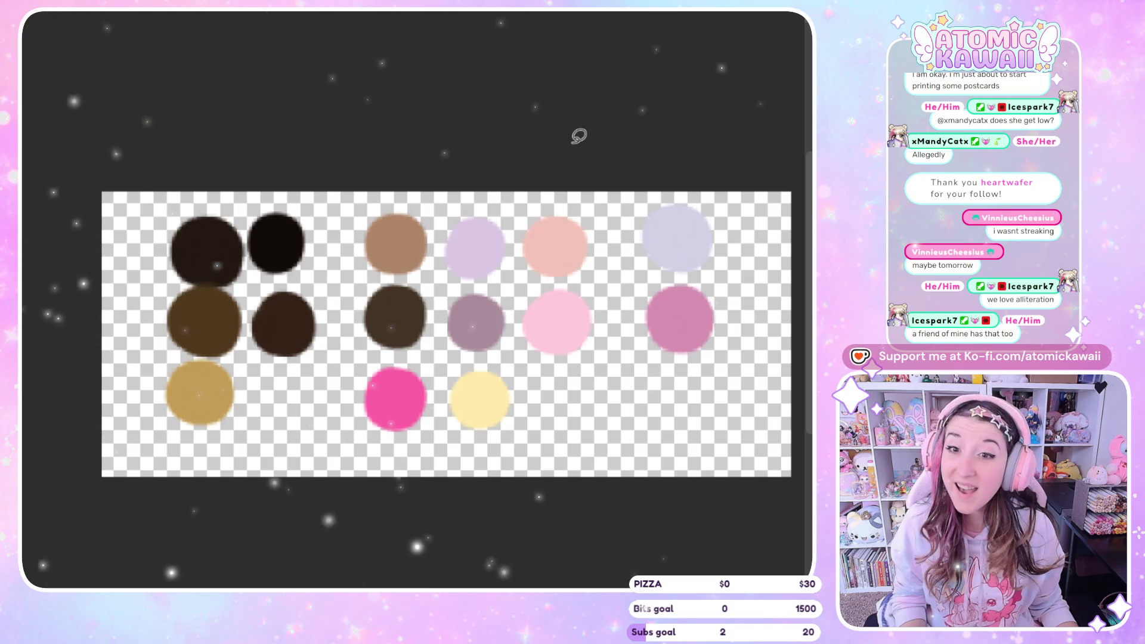
pyautogui.scroll(-1, 321, 109)
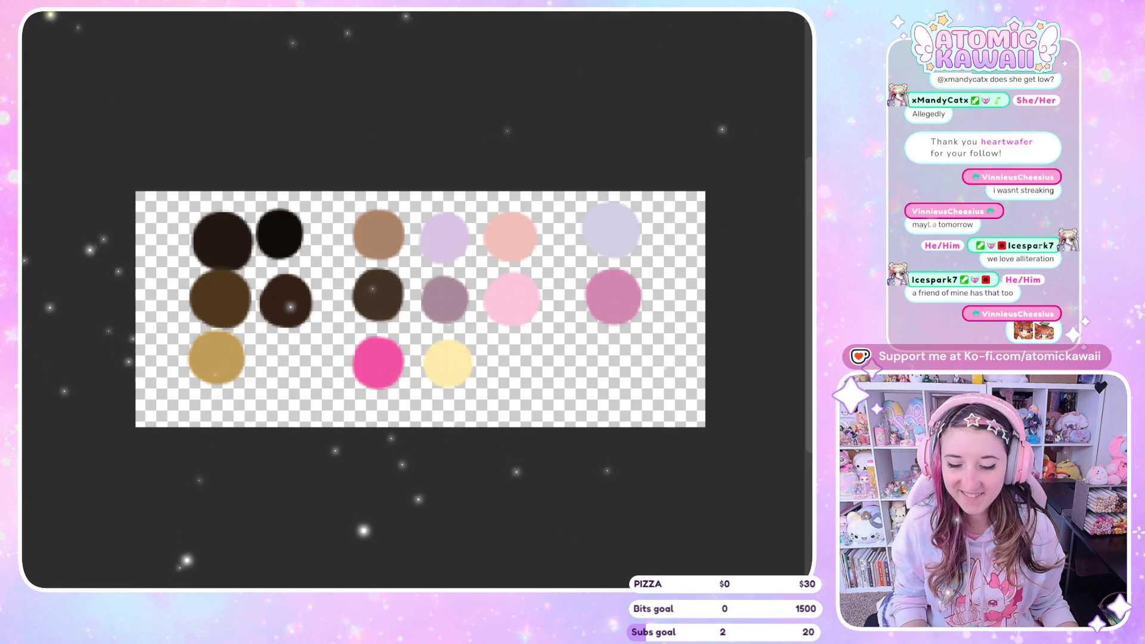
# Step: Extend the palette canvas upward and paint a tan swatch below the browns
pyautogui.press('c')
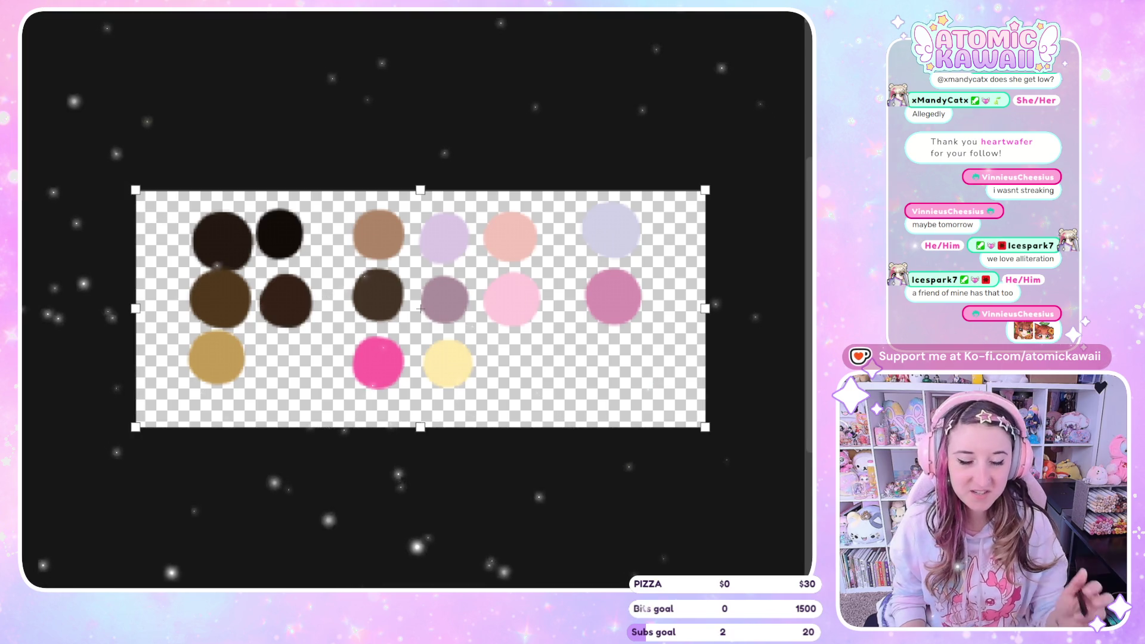
pyautogui.moveTo(420, 191); pyautogui.dragTo(420, 161)
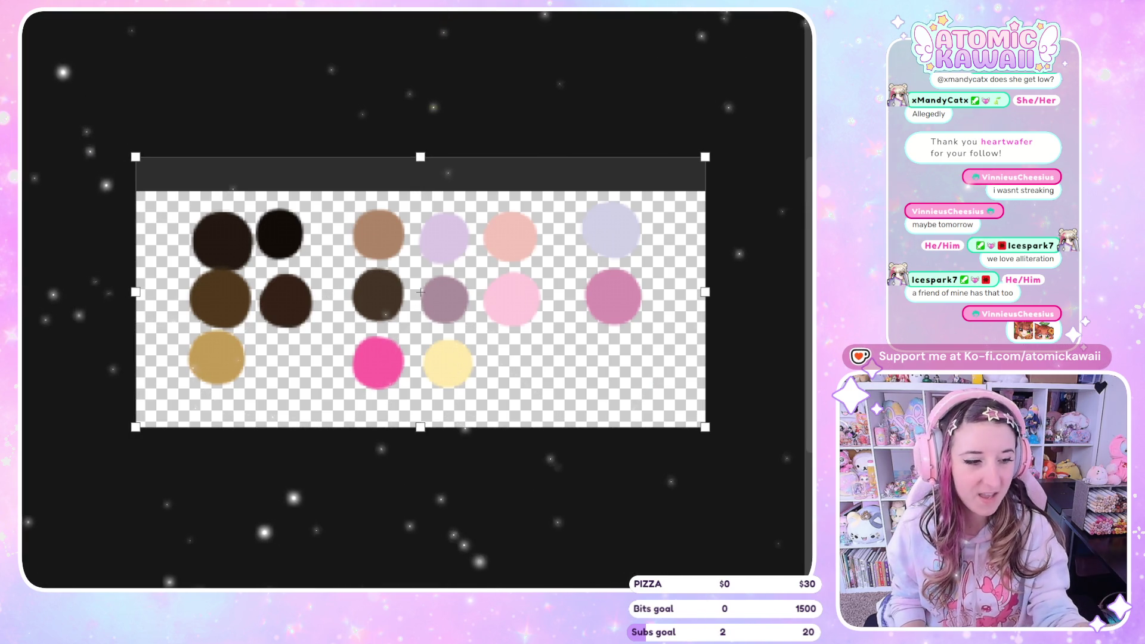
pyautogui.press('Return')
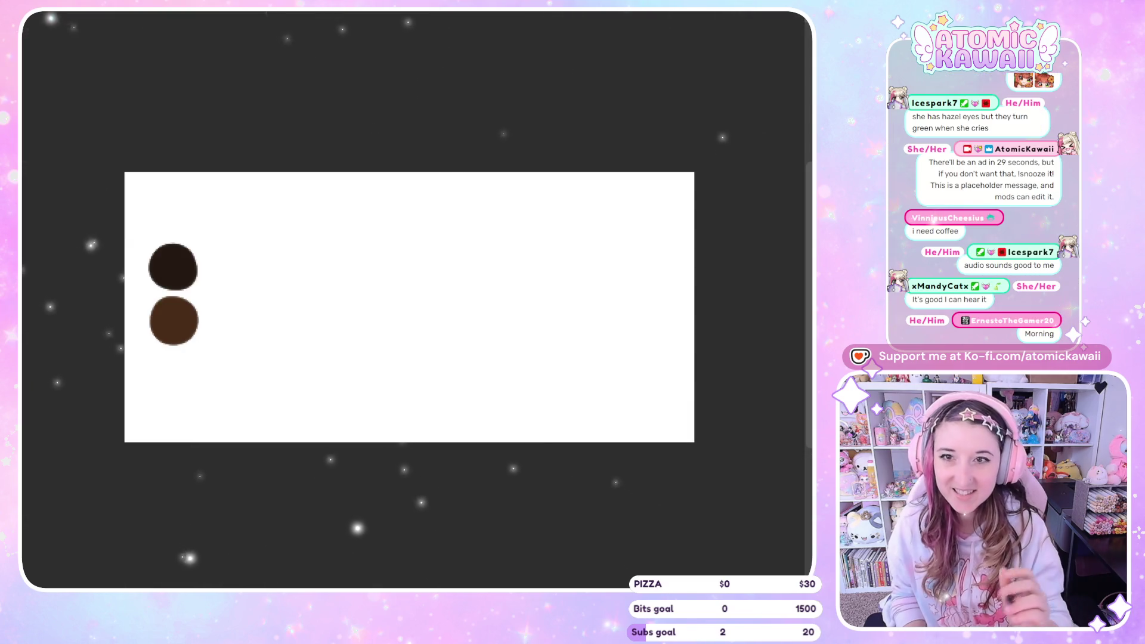
pyautogui.moveTo(166, 389)
pyautogui.mouseDown()
pyautogui.moveTo(171, 375)
pyautogui.moveTo(178, 383)
pyautogui.moveTo(161, 375)
pyautogui.moveTo(175, 383)
pyautogui.mouseUp()
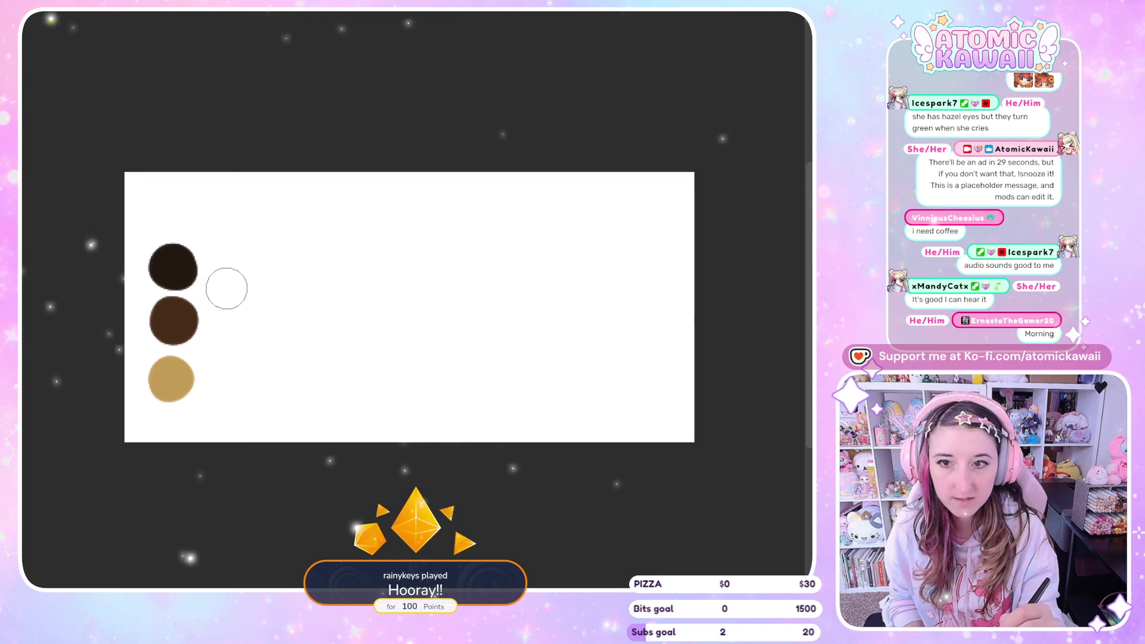
# Step: Paint near-black, dark brown, light brown and pink swatches in the first columns
pyautogui.moveTo(224, 289)
pyautogui.mouseDown()
pyautogui.moveTo(234, 290)
pyautogui.moveTo(216, 301)
pyautogui.moveTo(226, 293)
pyautogui.mouseUp()
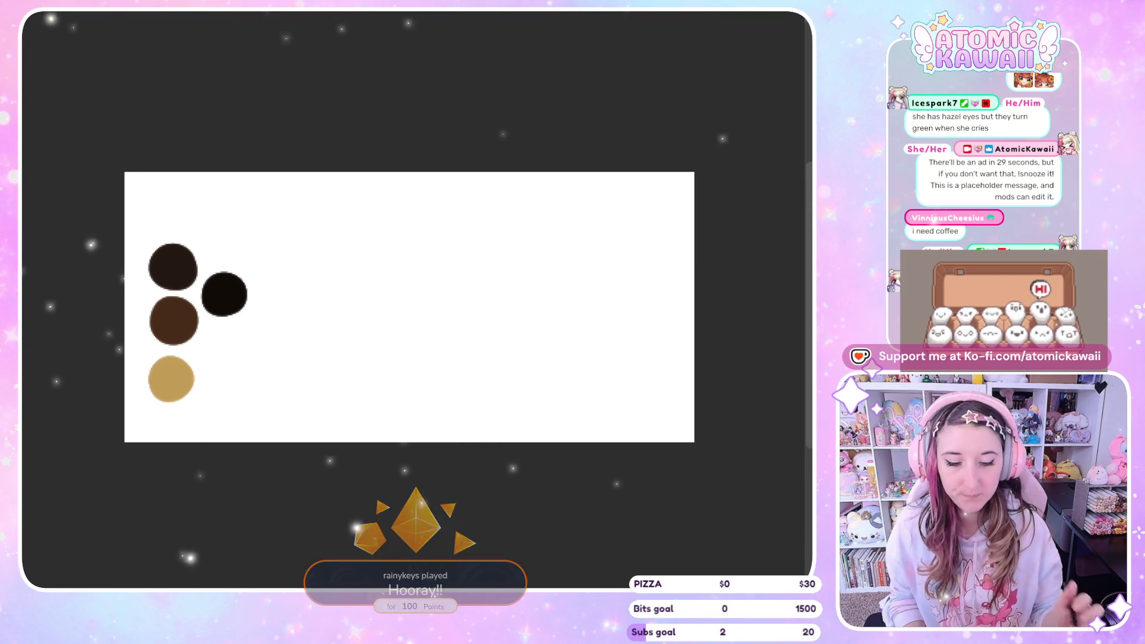
pyautogui.moveTo(230, 344)
pyautogui.mouseDown()
pyautogui.moveTo(217, 351)
pyautogui.moveTo(230, 358)
pyautogui.moveTo(218, 347)
pyautogui.mouseUp()
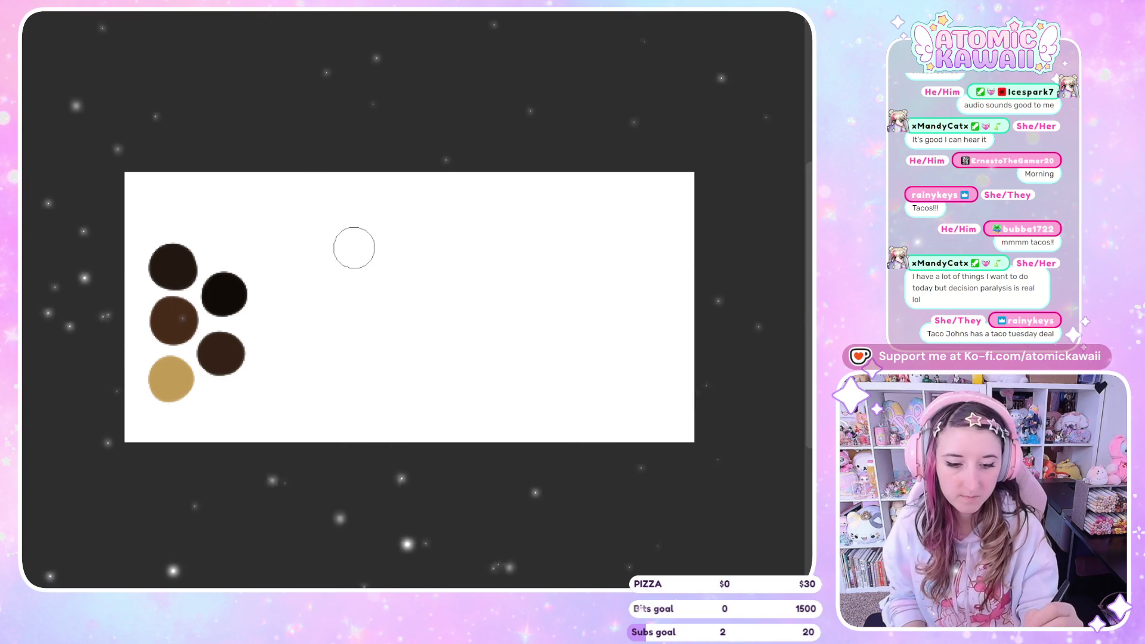
pyautogui.moveTo(353, 245)
pyautogui.mouseDown()
pyautogui.moveTo(342, 258)
pyautogui.moveTo(359, 256)
pyautogui.moveTo(314, 276)
pyautogui.moveTo(334, 258)
pyautogui.moveTo(317, 259)
pyautogui.moveTo(331, 269)
pyautogui.mouseUp()
pyautogui.hotkey('ctrl', 'z')
pyautogui.hotkey('ctrl', 'z')
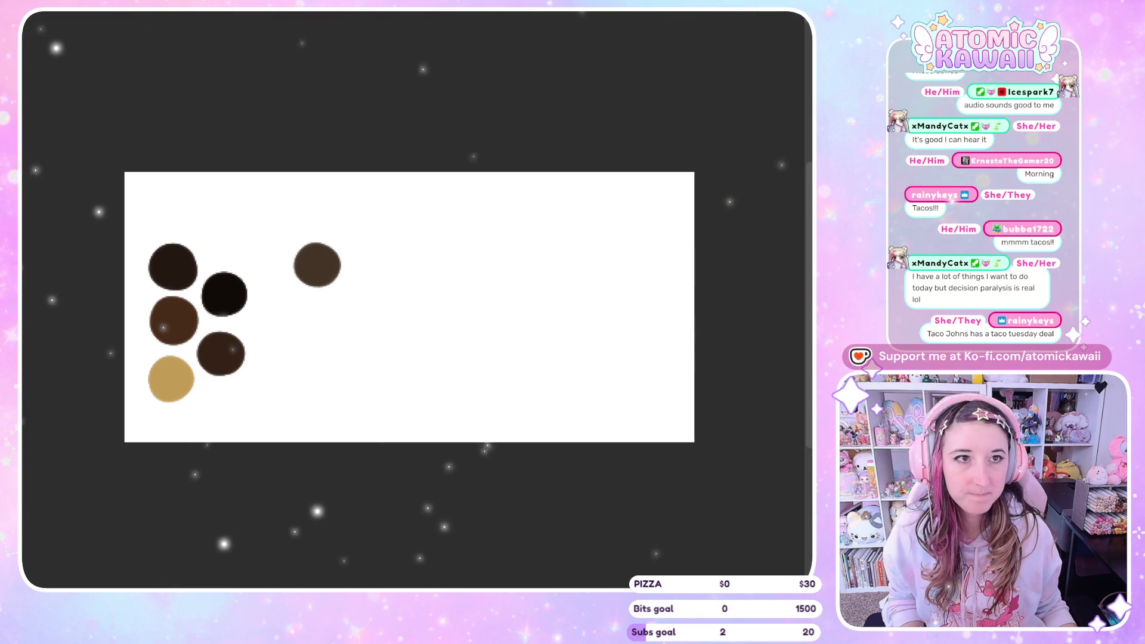
pyautogui.moveTo(319, 309); pyautogui.dragTo(318, 325)
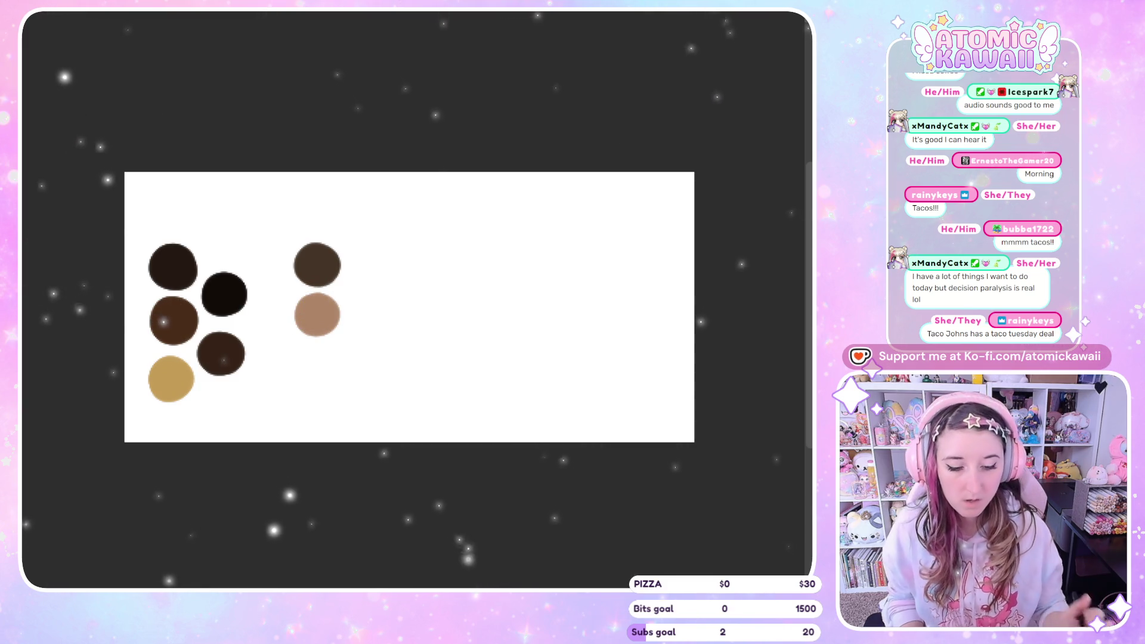
pyautogui.moveTo(309, 364)
pyautogui.mouseDown()
pyautogui.moveTo(311, 353)
pyautogui.moveTo(319, 365)
pyautogui.mouseUp()
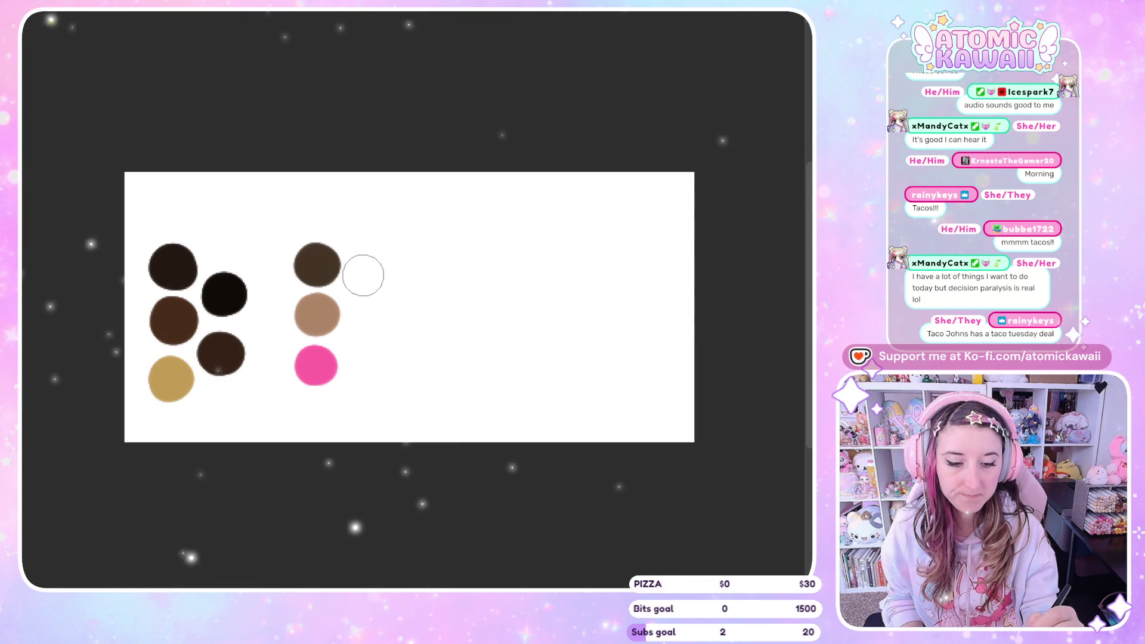
# Step: Add lavender, mauve and pale yellow swatches in the second column
pyautogui.moveTo(363, 279)
pyautogui.mouseDown()
pyautogui.moveTo(372, 298)
pyautogui.moveTo(365, 276)
pyautogui.mouseUp()
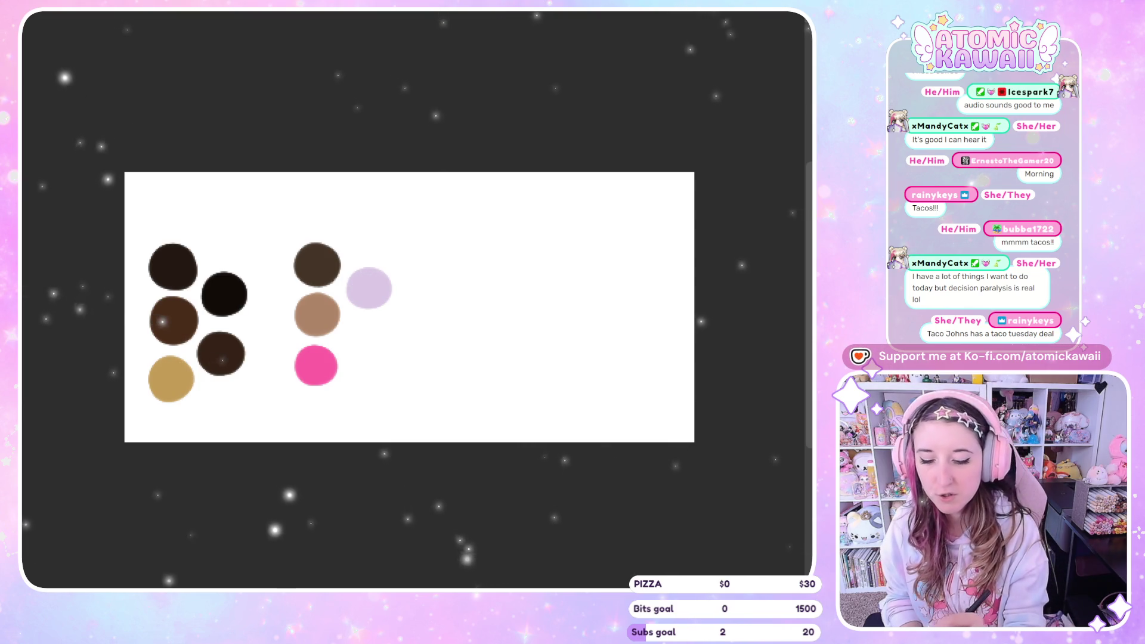
pyautogui.press('Delete')
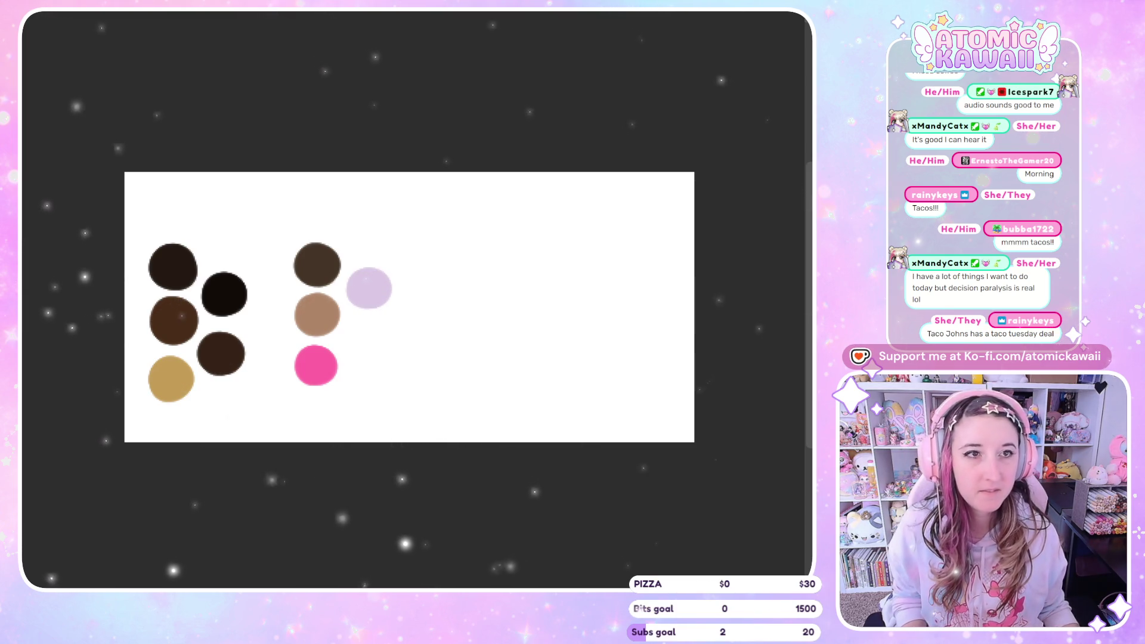
pyautogui.moveTo(364, 331); pyautogui.dragTo(370, 343)
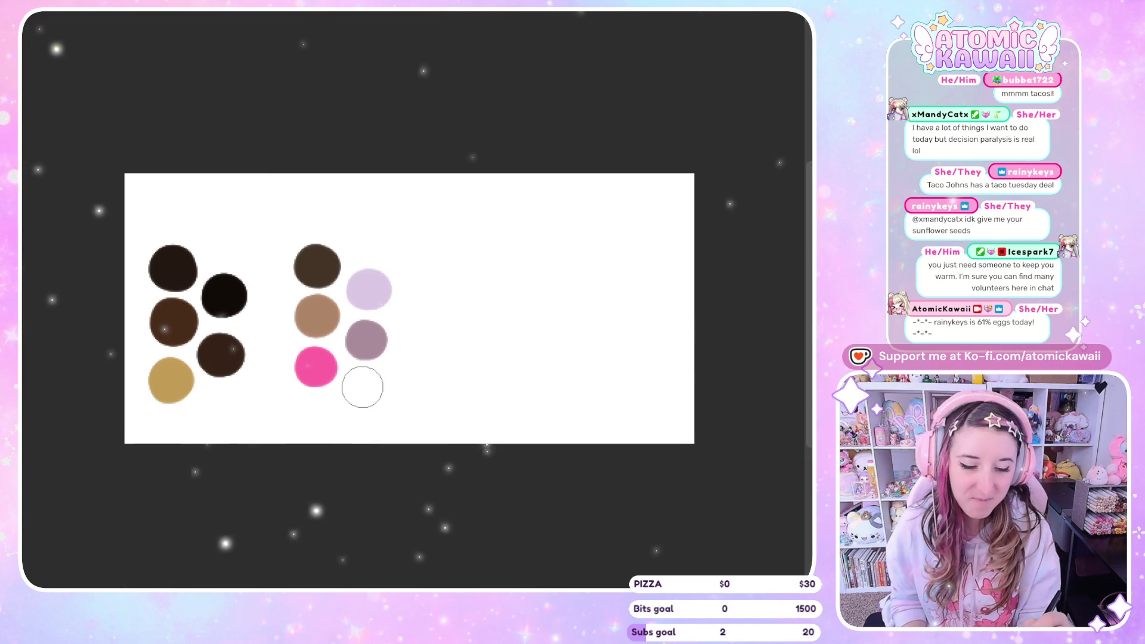
pyautogui.moveTo(360, 387); pyautogui.dragTo(378, 388)
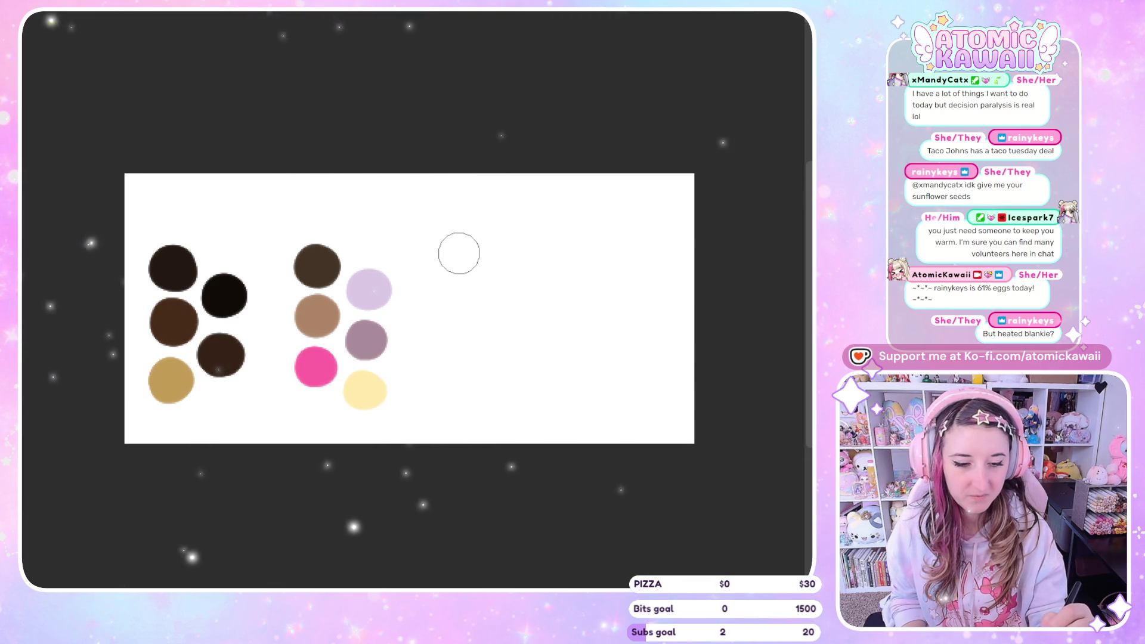
# Step: Paint a third column of pale pink, salmon and light pink swatches, starting magenta below
pyautogui.moveTo(452, 248)
pyautogui.mouseDown()
pyautogui.moveTo(460, 255)
pyautogui.moveTo(450, 268)
pyautogui.moveTo(443, 260)
pyautogui.mouseUp()
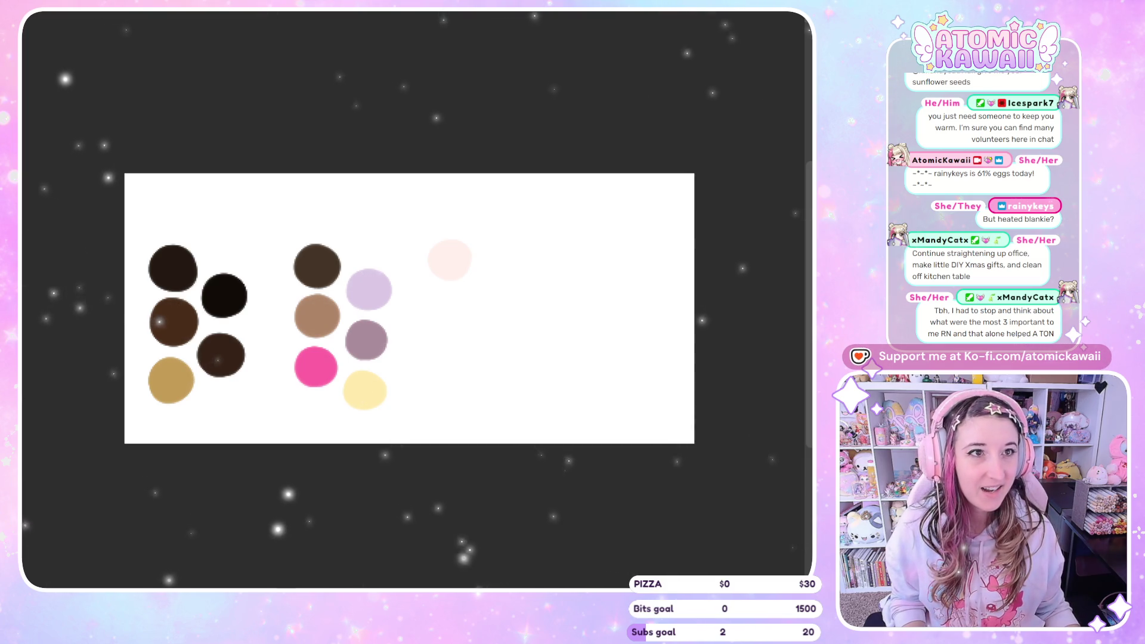
pyautogui.moveTo(450, 307); pyautogui.dragTo(437, 305)
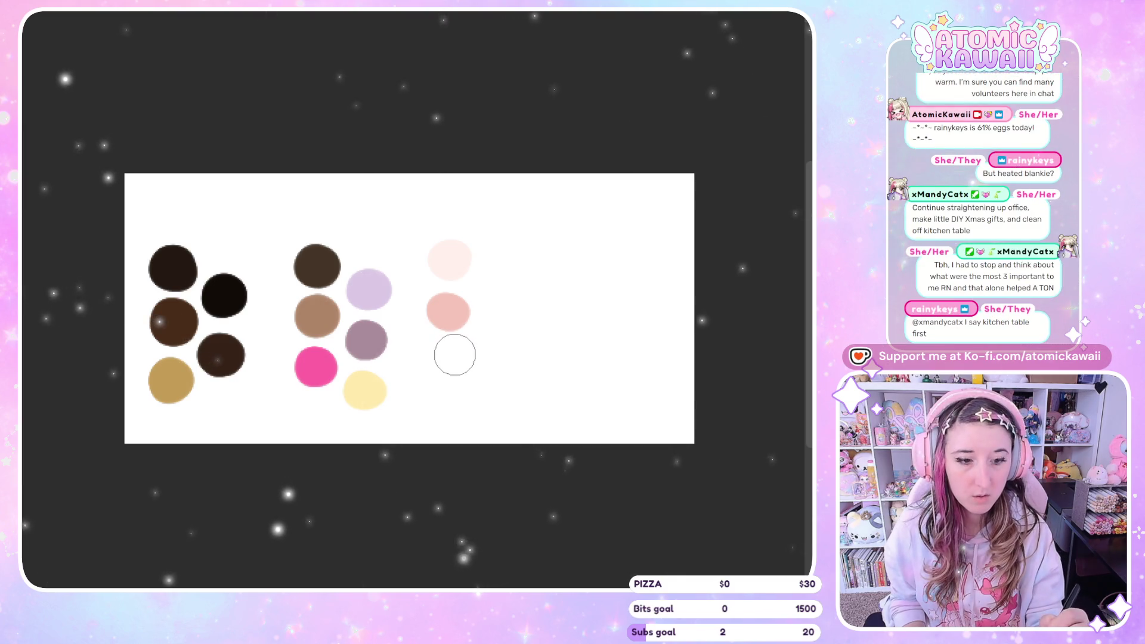
pyautogui.moveTo(453, 353)
pyautogui.mouseDown()
pyautogui.moveTo(455, 365)
pyautogui.moveTo(440, 364)
pyautogui.moveTo(455, 345)
pyautogui.moveTo(463, 373)
pyautogui.mouseUp()
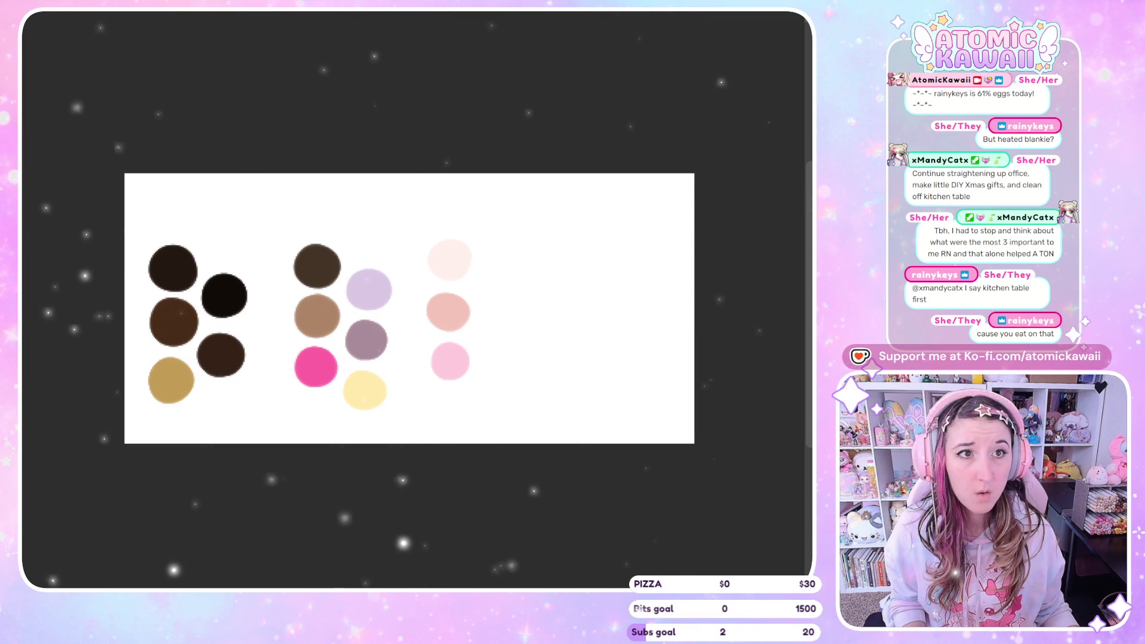
pyautogui.moveTo(448, 404)
pyautogui.mouseDown()
pyautogui.moveTo(459, 403)
pyautogui.moveTo(441, 408)
pyautogui.mouseUp()
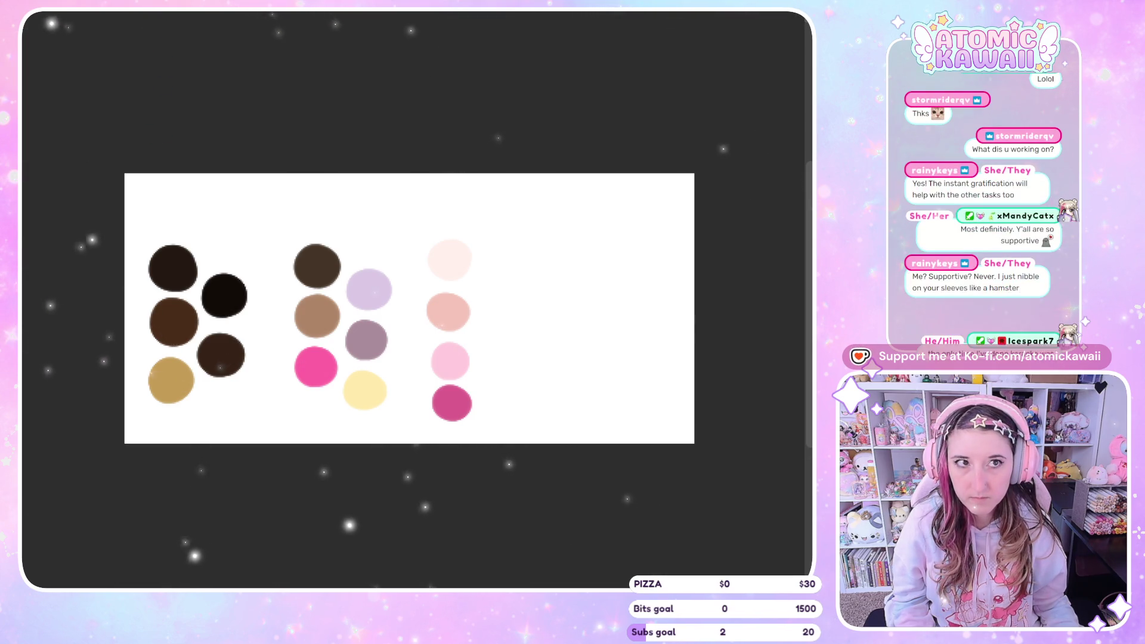
# Step: Finish the deep magenta swatch and bring up the pink-flatted girl drawing
pyautogui.scroll(-3, 424, 382)
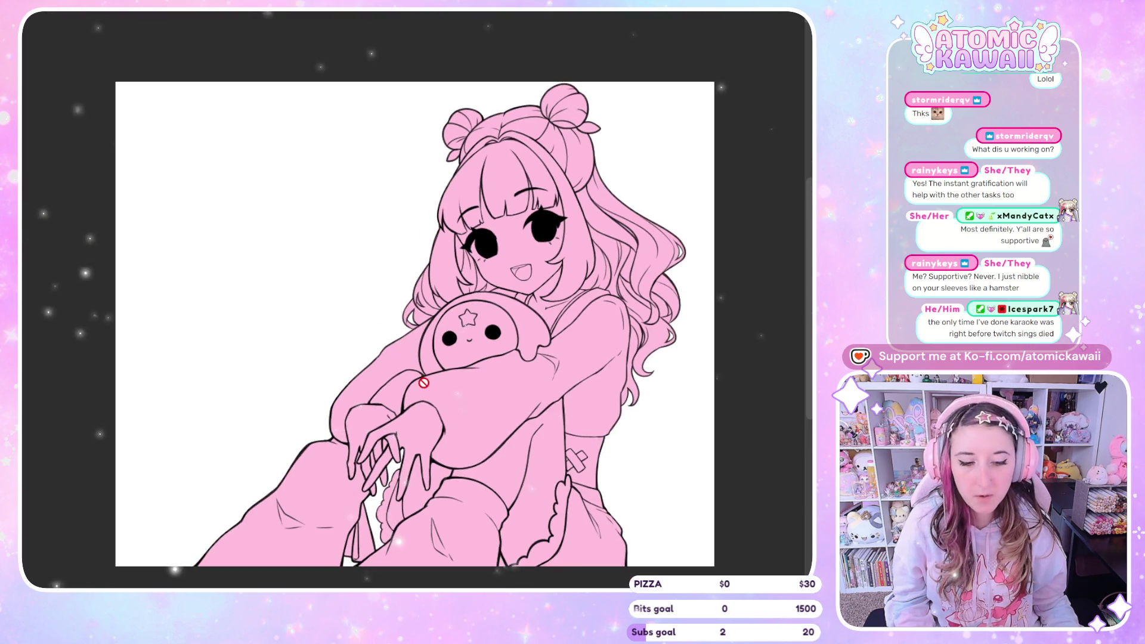
# Step: Return to the colour swatch sheet with its three columns
pyautogui.scroll(2, 589, 560)
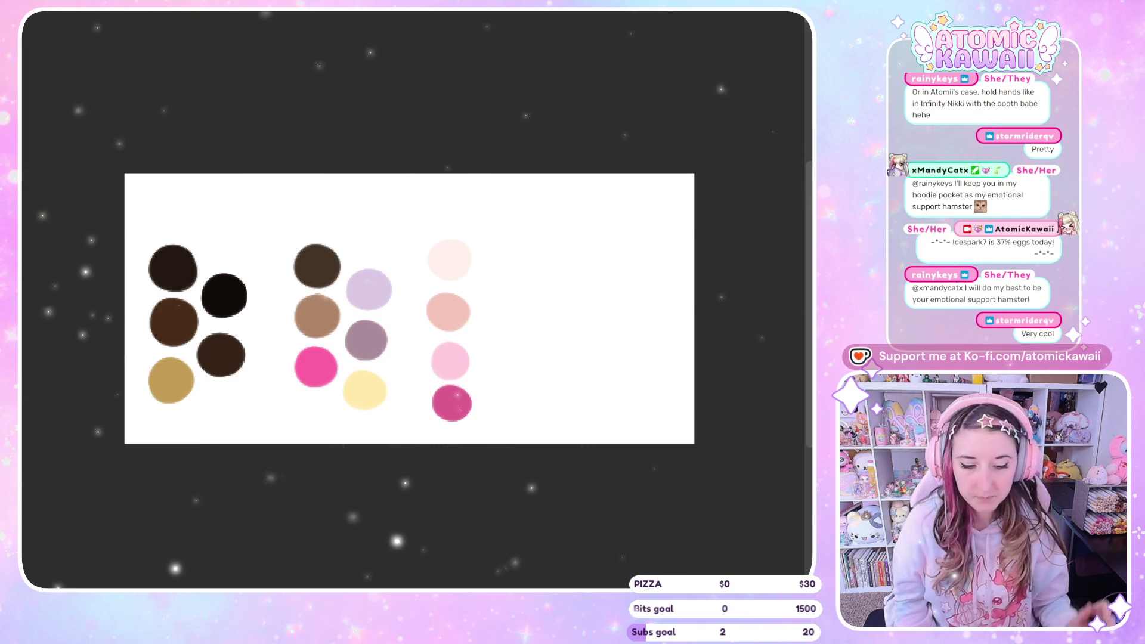
# Step: Paint pink, mauve-pink and pale lavender swatches to start a fourth column
pyautogui.moveTo(539, 263)
pyautogui.mouseDown()
pyautogui.moveTo(534, 276)
pyautogui.moveTo(539, 260)
pyautogui.mouseUp()
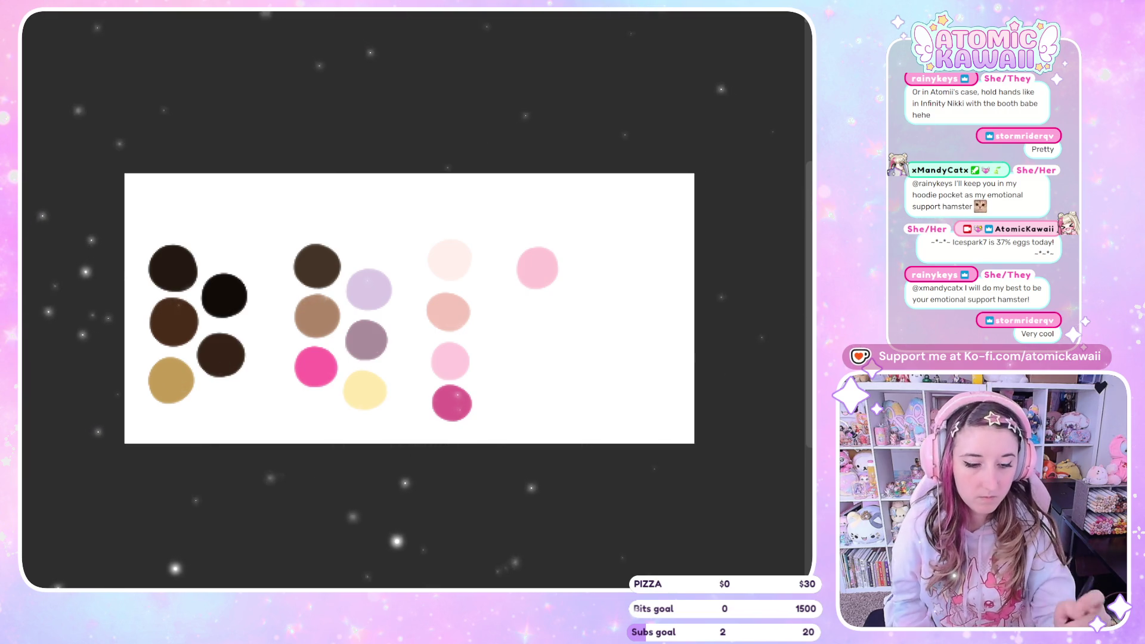
pyautogui.moveTo(536, 312)
pyautogui.mouseDown()
pyautogui.moveTo(541, 324)
pyautogui.moveTo(528, 319)
pyautogui.moveTo(537, 309)
pyautogui.mouseUp()
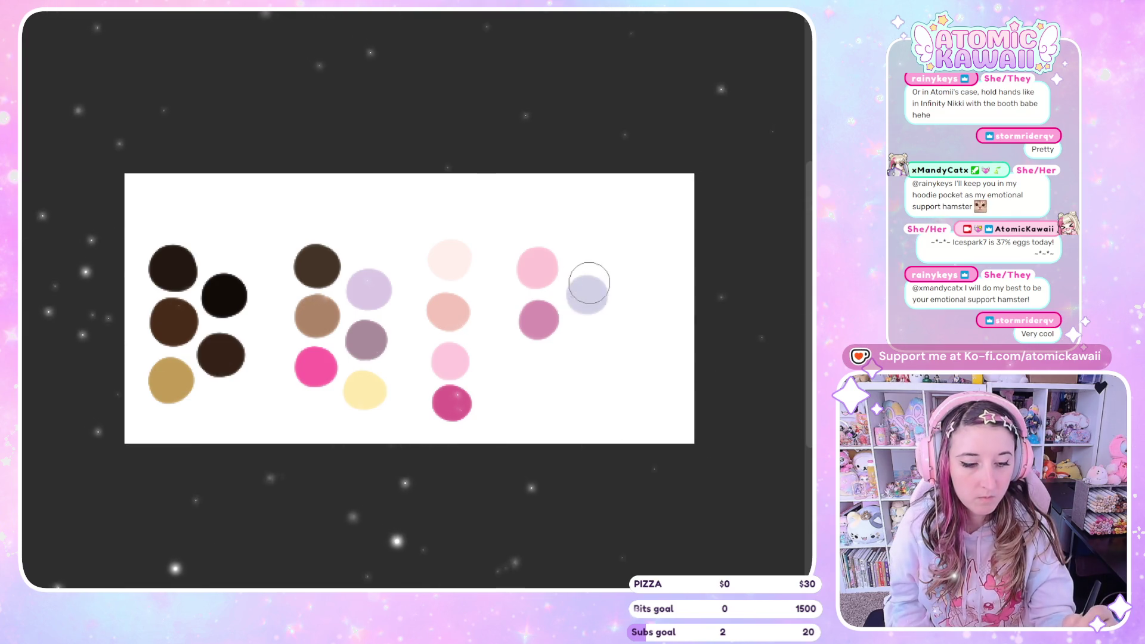
pyautogui.moveTo(591, 283); pyautogui.dragTo(583, 291)
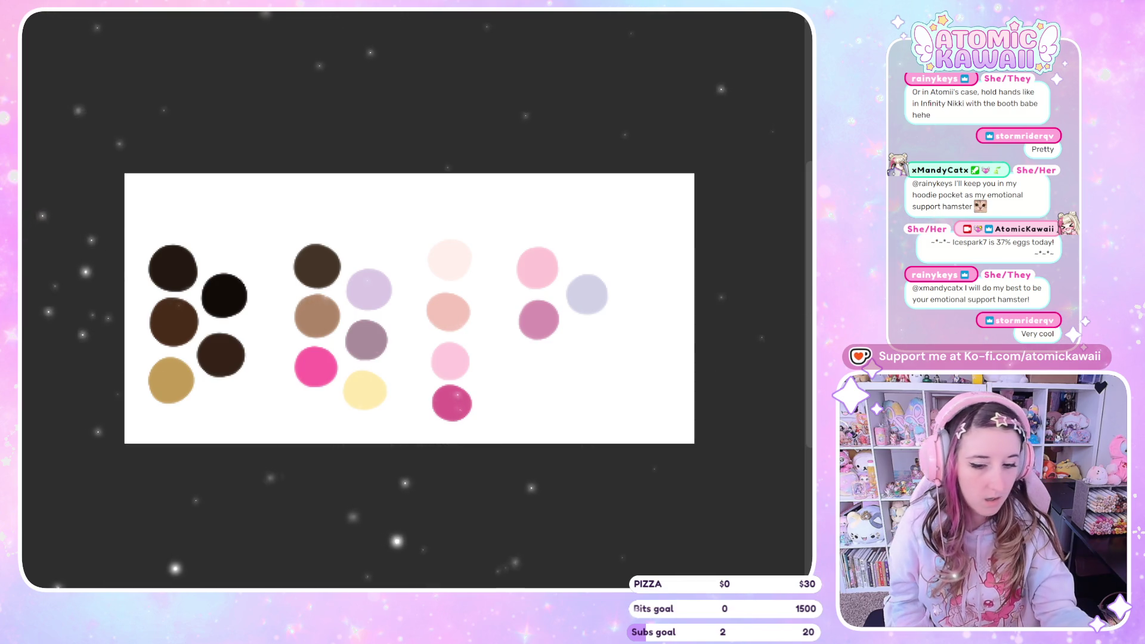
pyautogui.click(152, 192)
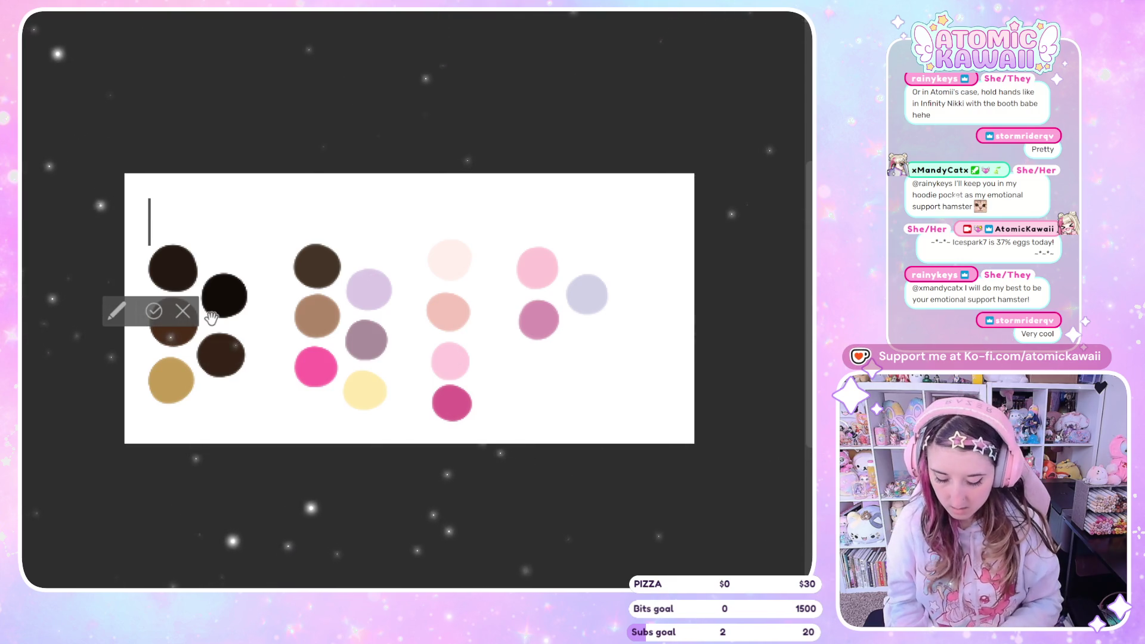
# Step: Add a lowercase 'eyes' label, shrink it, and place it above the brown swatches
pyautogui.write('E')
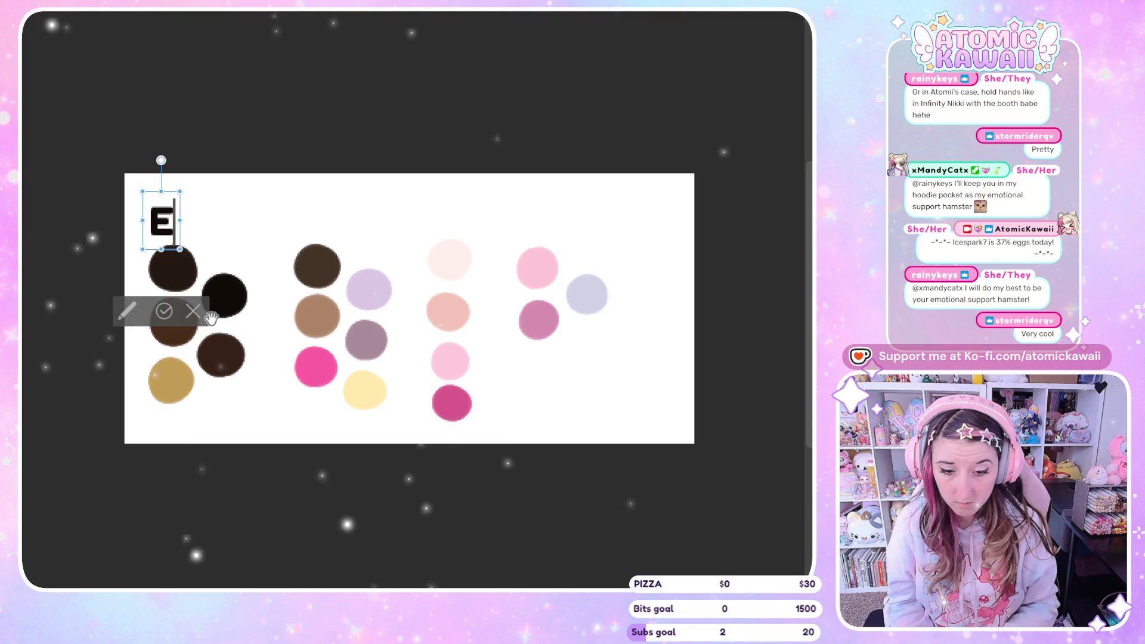
pyautogui.write('yues')
pyautogui.press('BackSpace')
pyautogui.press('BackSpace')
pyautogui.press('BackSpace')
pyautogui.write('es')
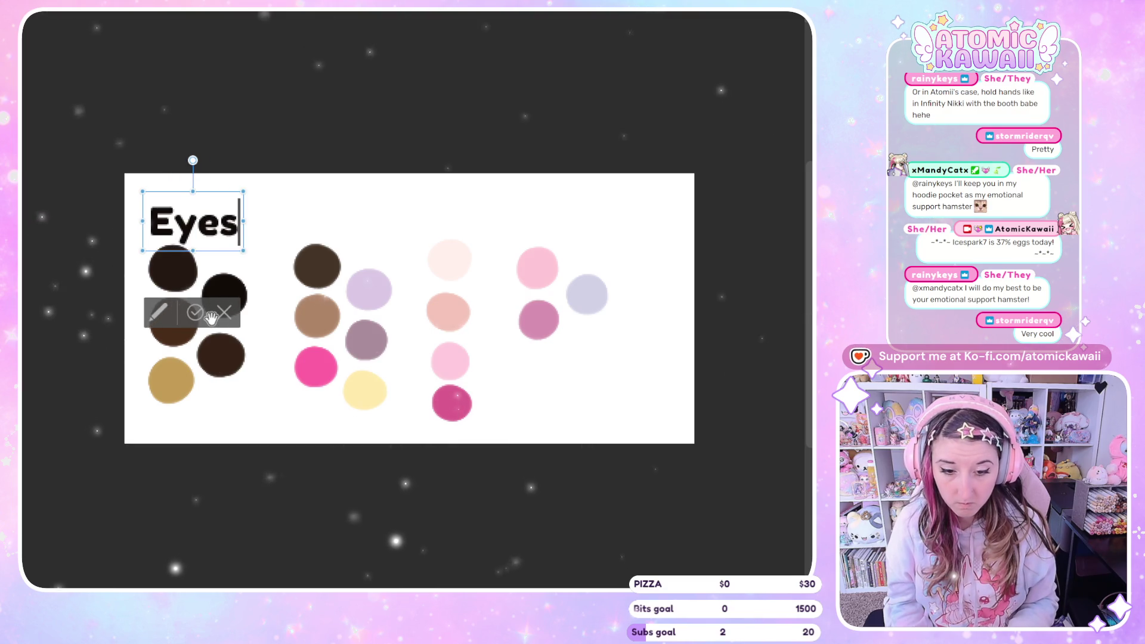
pyautogui.press('BackSpace')
pyautogui.press('BackSpace')
pyautogui.press('BackSpace')
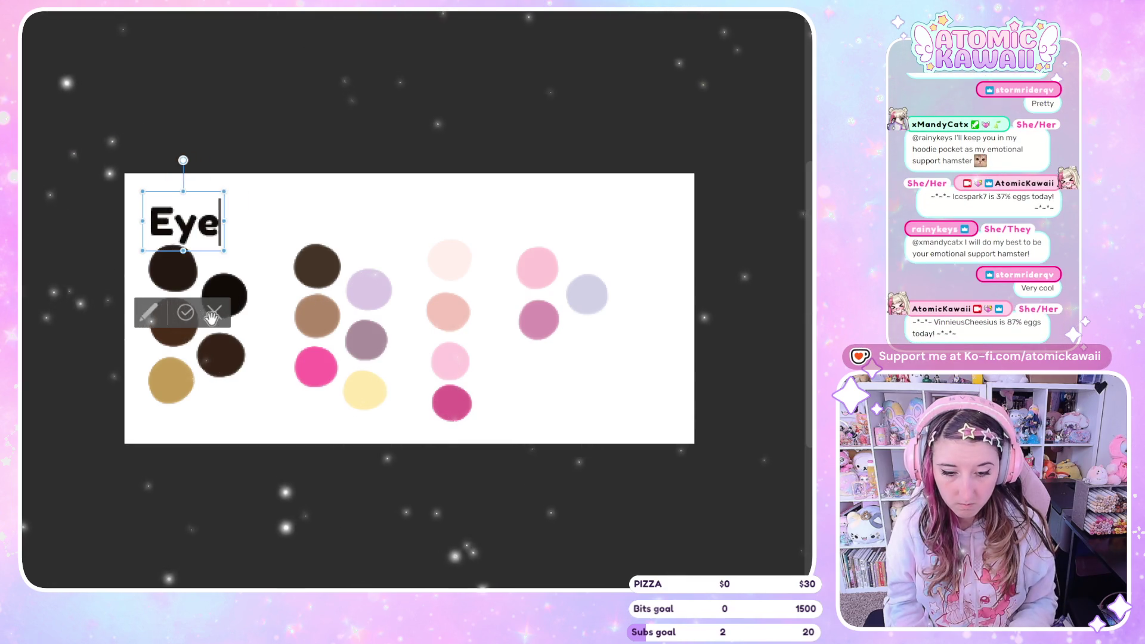
pyautogui.write('eyes')
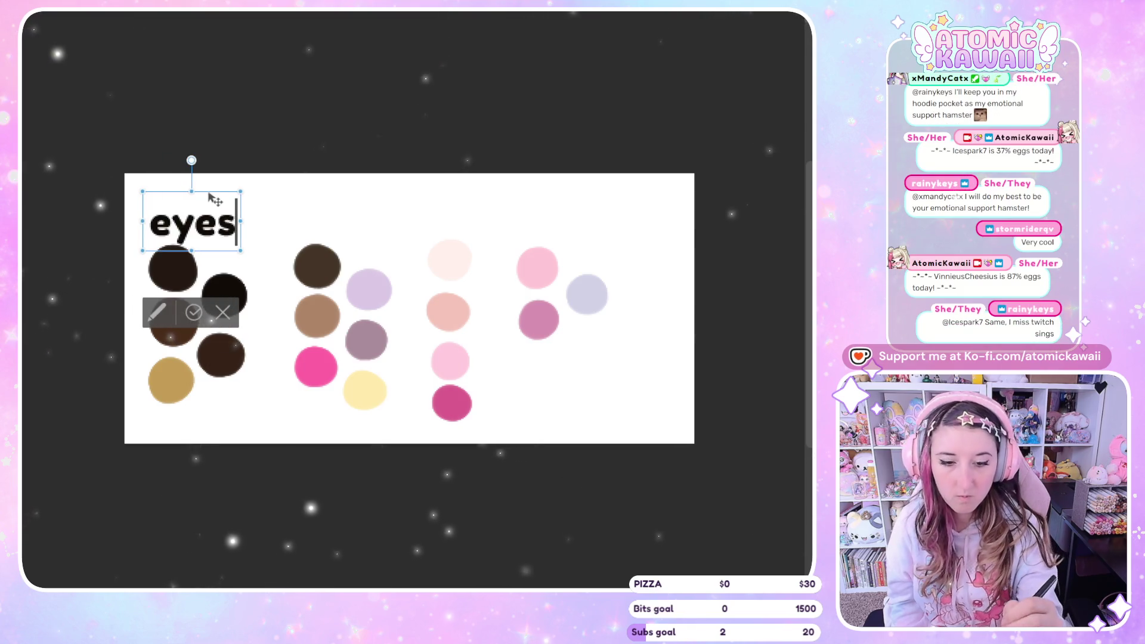
pyautogui.moveTo(217, 195); pyautogui.dragTo(215, 182)
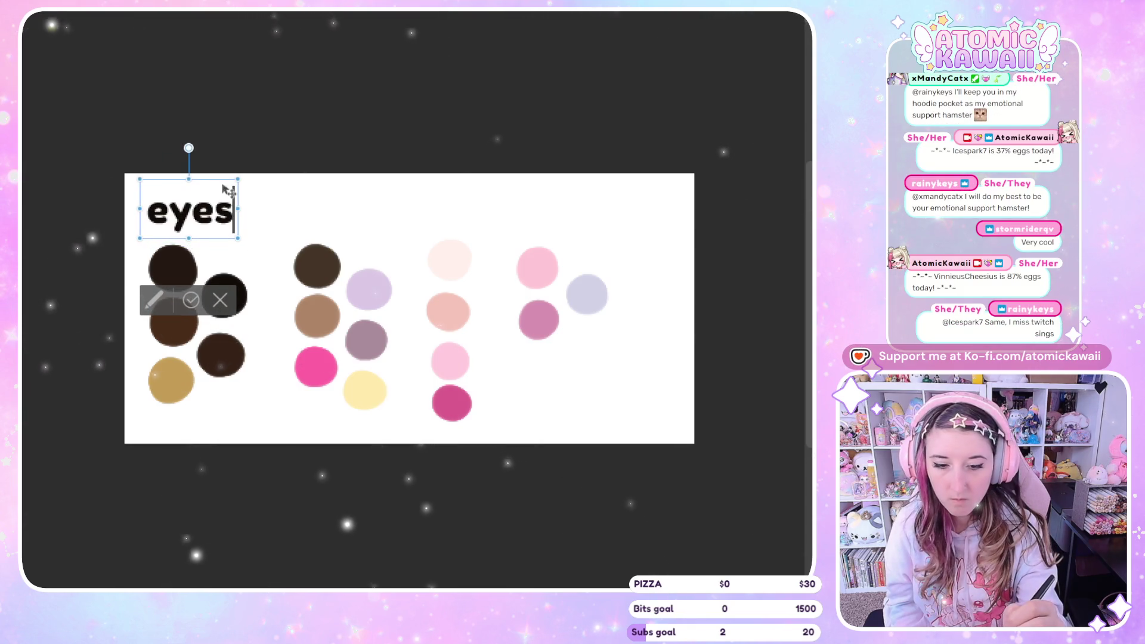
pyautogui.doubleClick(220, 196)
pyautogui.moveTo(238, 238); pyautogui.dragTo(220, 229)
pyautogui.moveTo(211, 186); pyautogui.dragTo(234, 192)
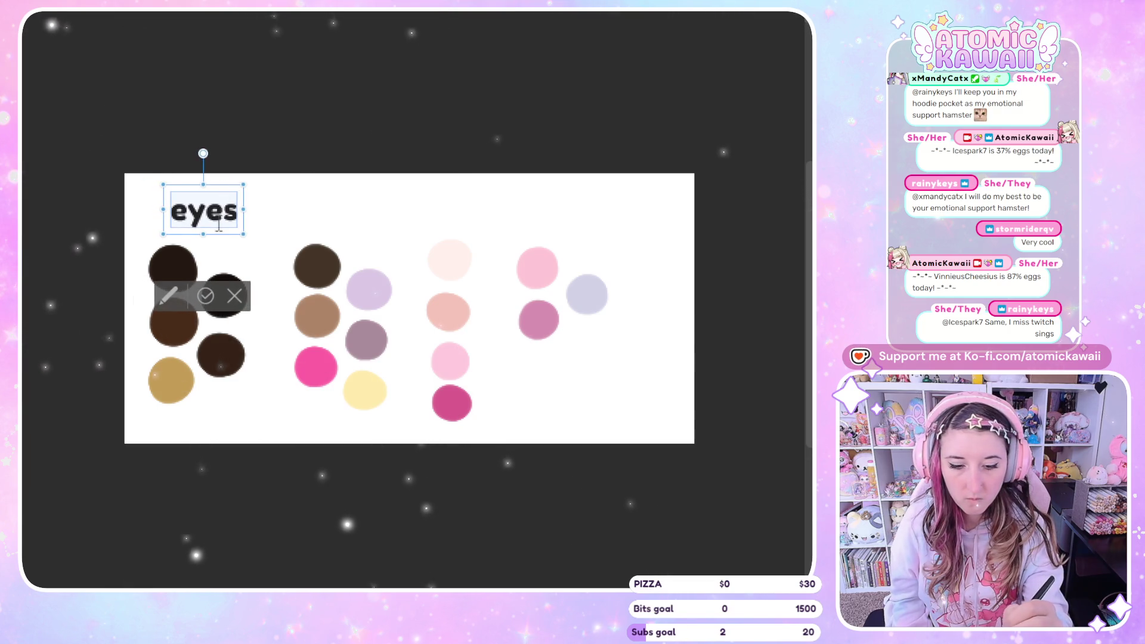
pyautogui.click(206, 295)
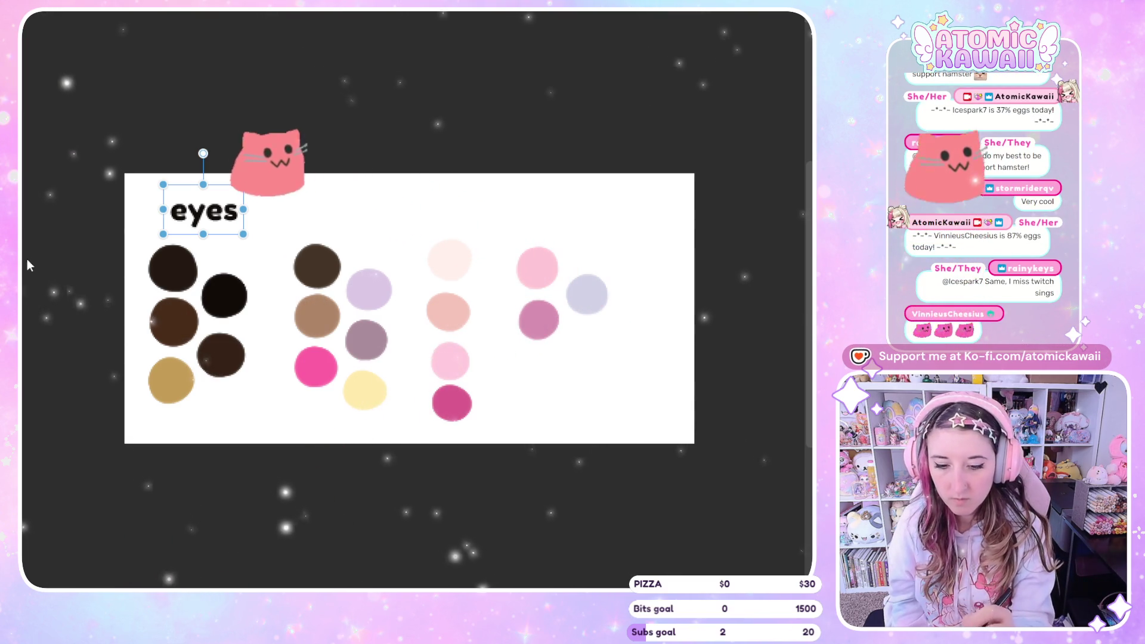
# Step: Duplicate the label as 'hair' over the second column, then copy it rightward
pyautogui.moveTo(234, 197); pyautogui.dragTo(381, 199)
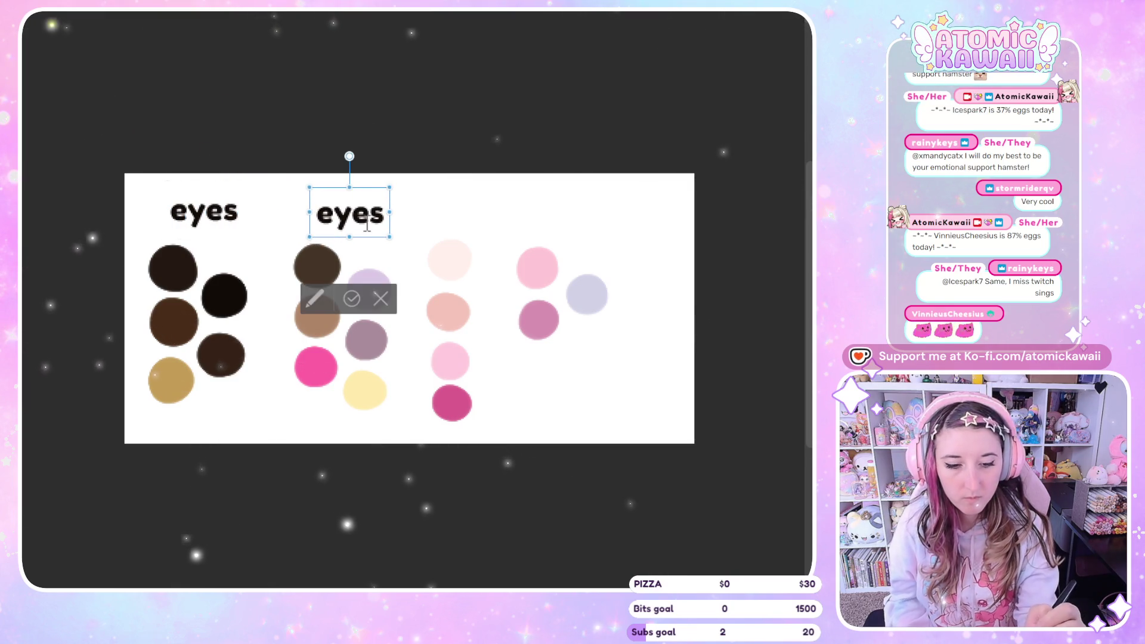
pyautogui.doubleClick(366, 215)
pyautogui.write('Hair')
pyautogui.press('BackSpace')
pyautogui.press('BackSpace')
pyautogui.press('BackSpace')
pyautogui.press('BackSpace')
pyautogui.write('hair')
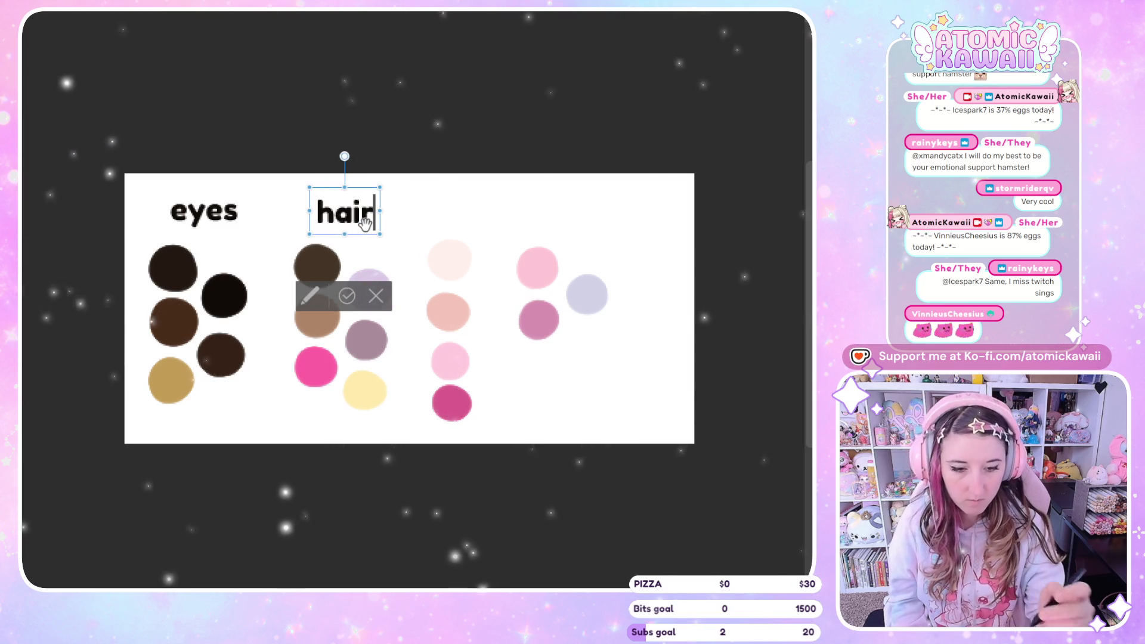
pyautogui.moveTo(366, 190); pyautogui.dragTo(366, 187)
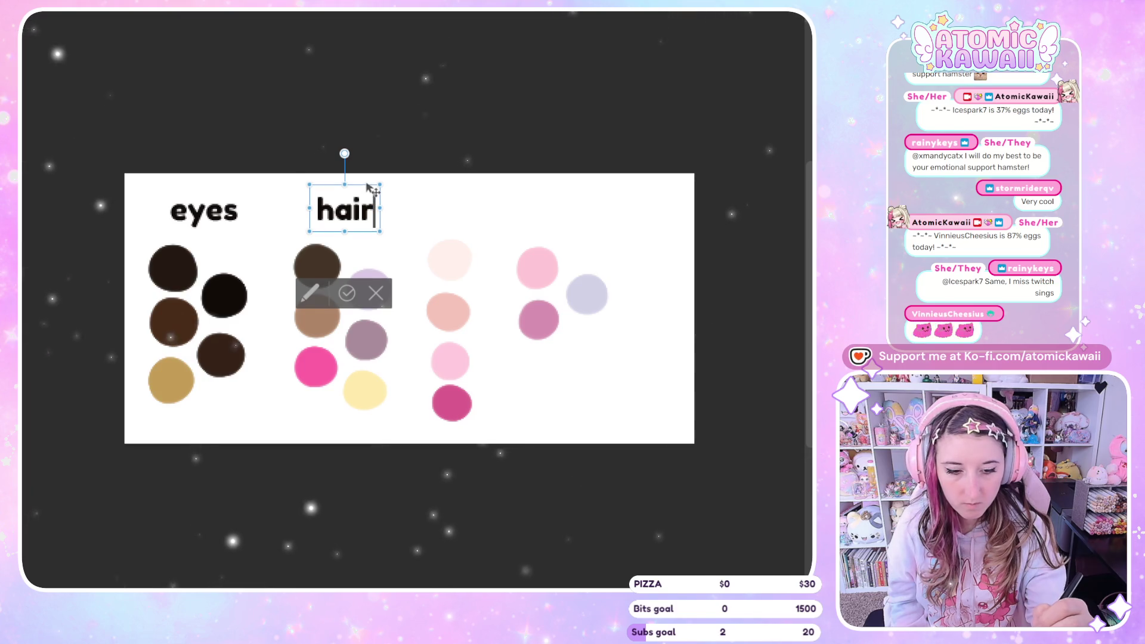
pyautogui.press('Escape')
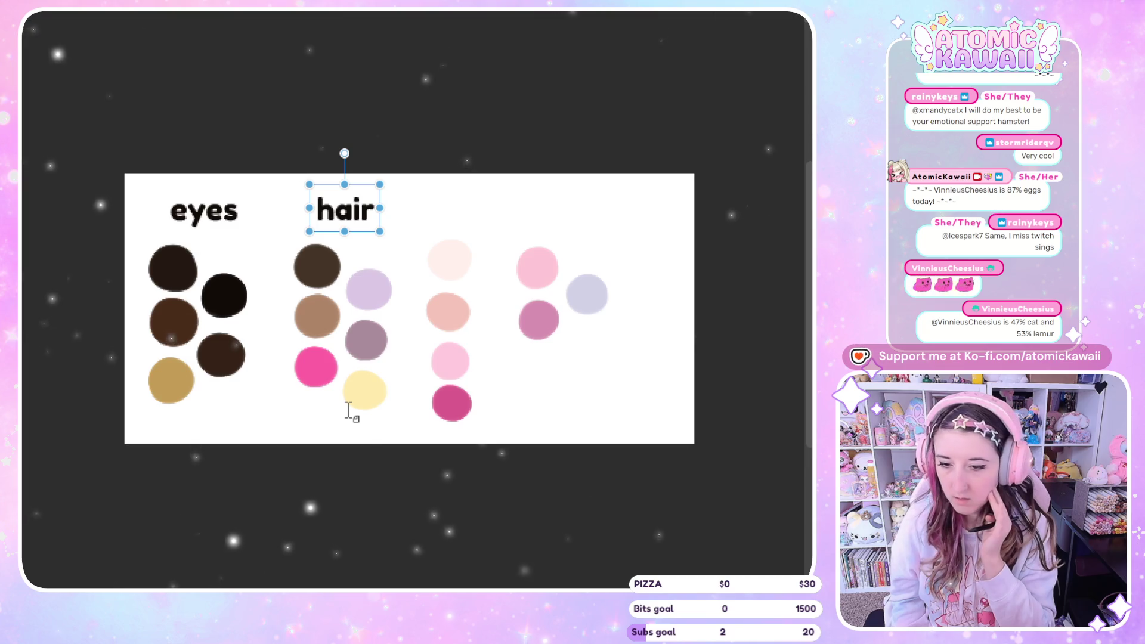
pyautogui.hotkey('ctrl', 't')
pyautogui.press('Down')
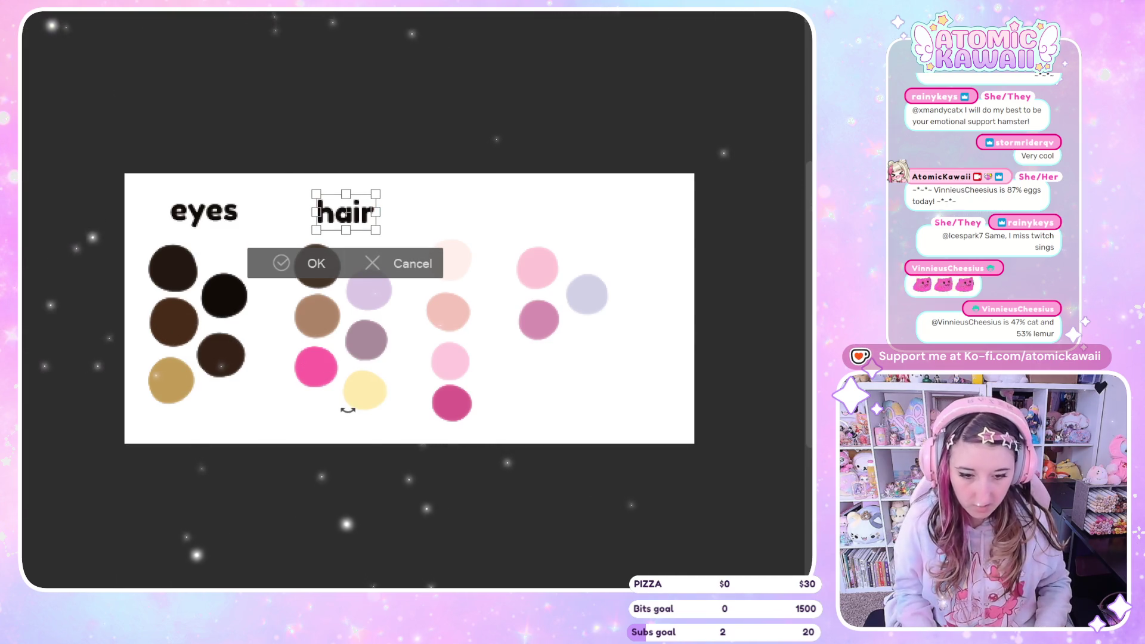
pyautogui.press('Return')
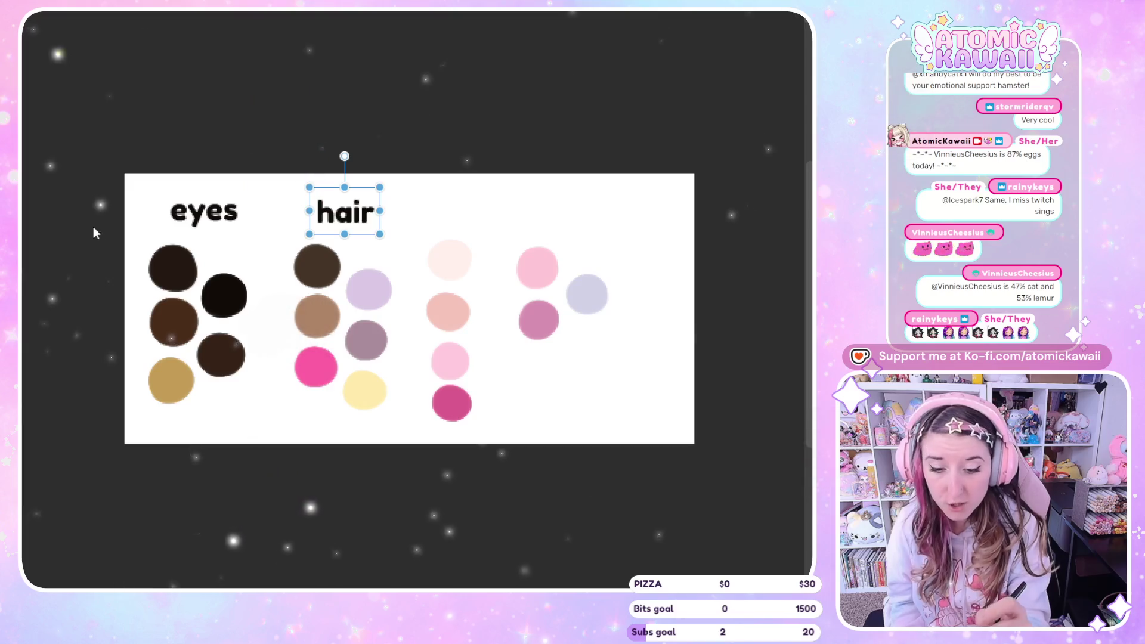
pyautogui.moveTo(368, 197)
pyautogui.mouseDown()
pyautogui.moveTo(486, 194)
pyautogui.moveTo(469, 192)
pyautogui.mouseUp()
# Step: Retype the copied label as 'skin' and set it above the third column
pyautogui.doubleClick(471, 218)
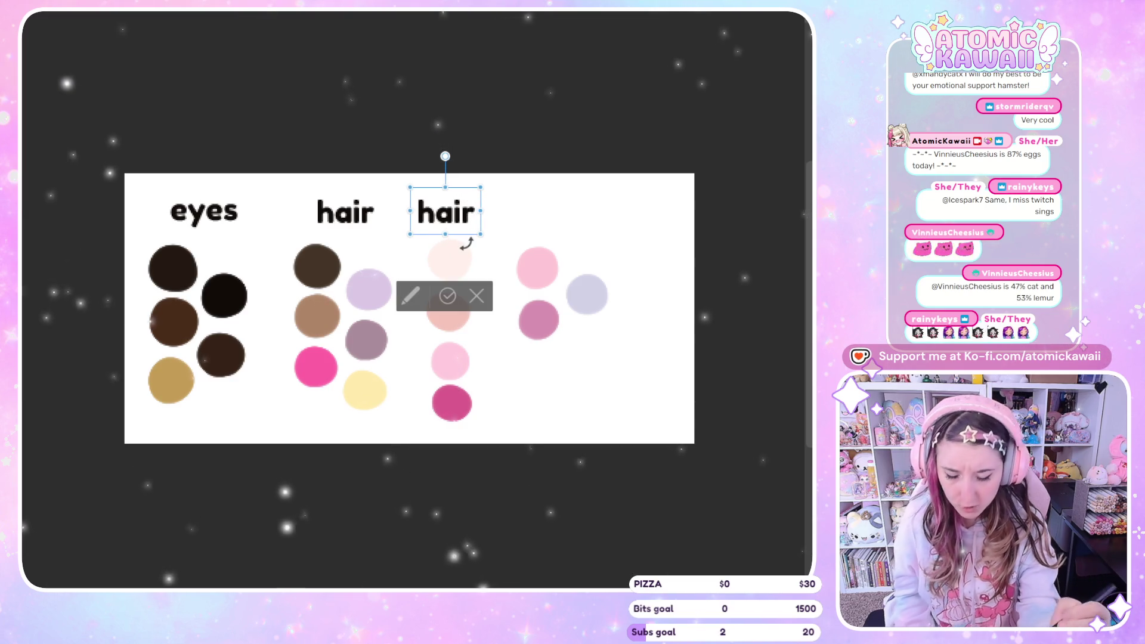
pyautogui.write('Sk')
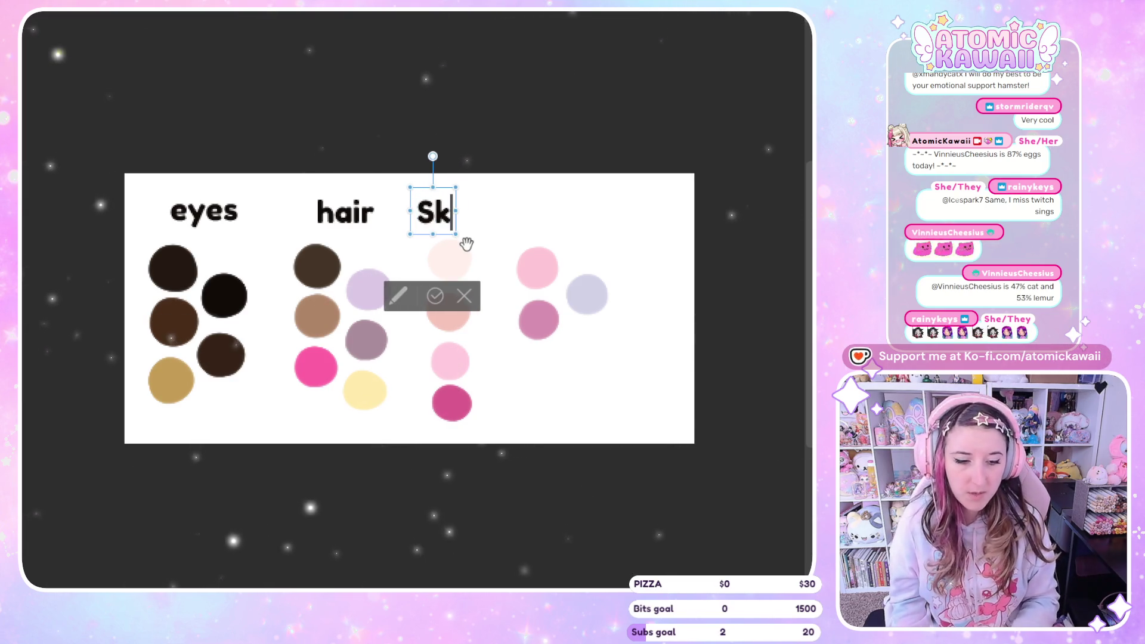
pyautogui.press('BackSpace')
pyautogui.press('BackSpace')
pyautogui.write('skin')
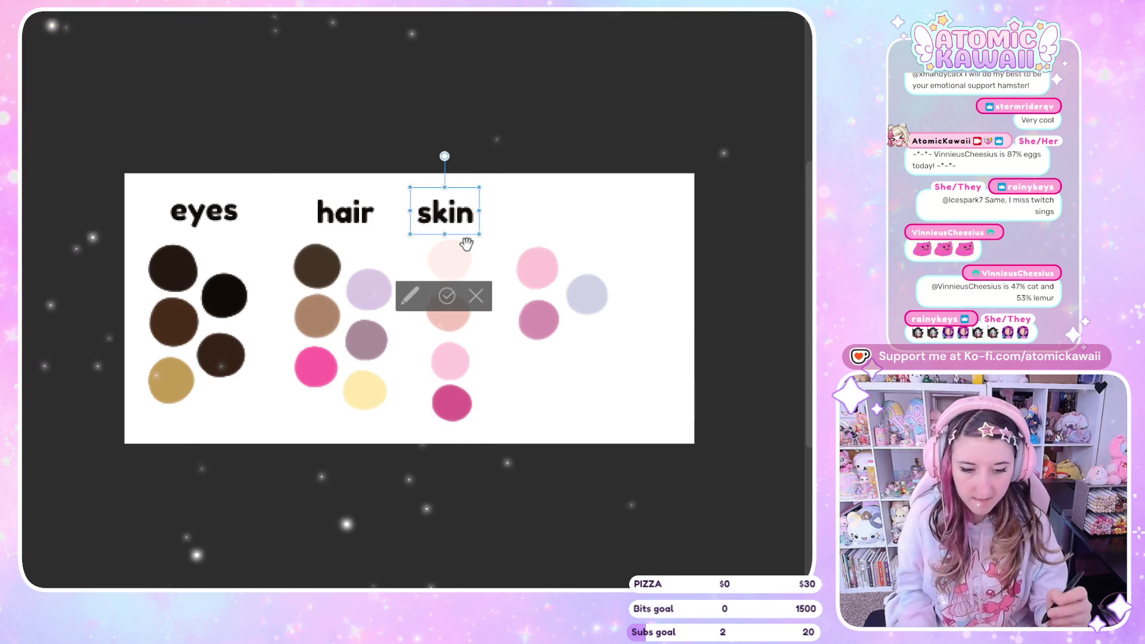
pyautogui.click(447, 296)
pyautogui.moveTo(465, 191); pyautogui.dragTo(469, 192)
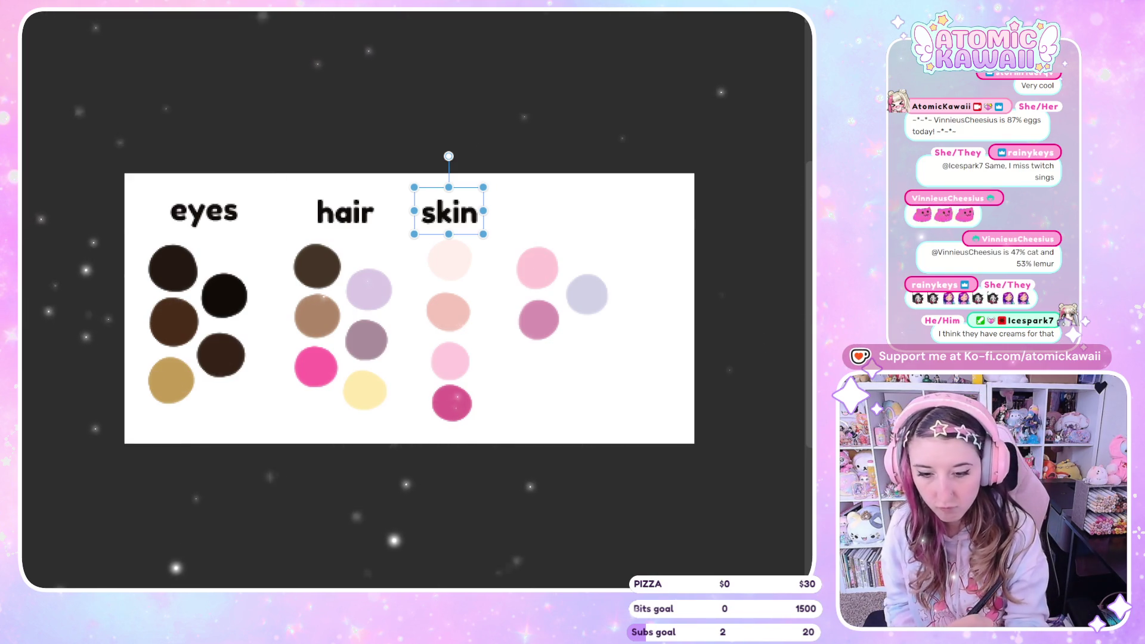
# Step: Copy the label as 'clothes' over the fourth column and resize it to fit
pyautogui.moveTo(465, 189); pyautogui.dragTo(572, 194)
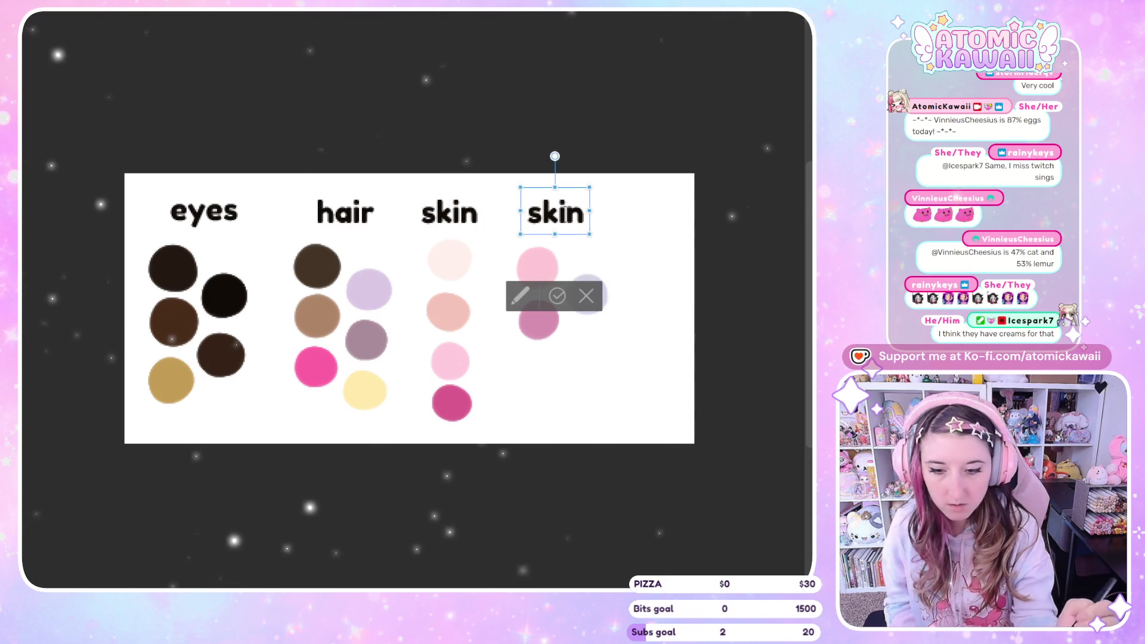
pyautogui.hotkey('ctrl', 'a')
pyautogui.write('clo')
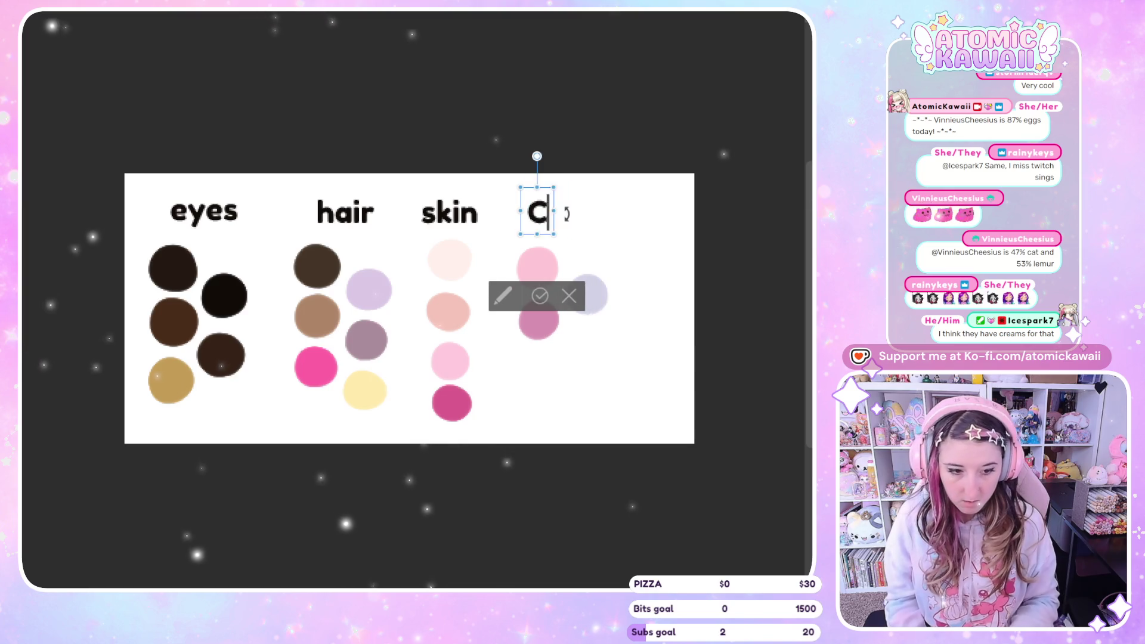
pyautogui.write('thes')
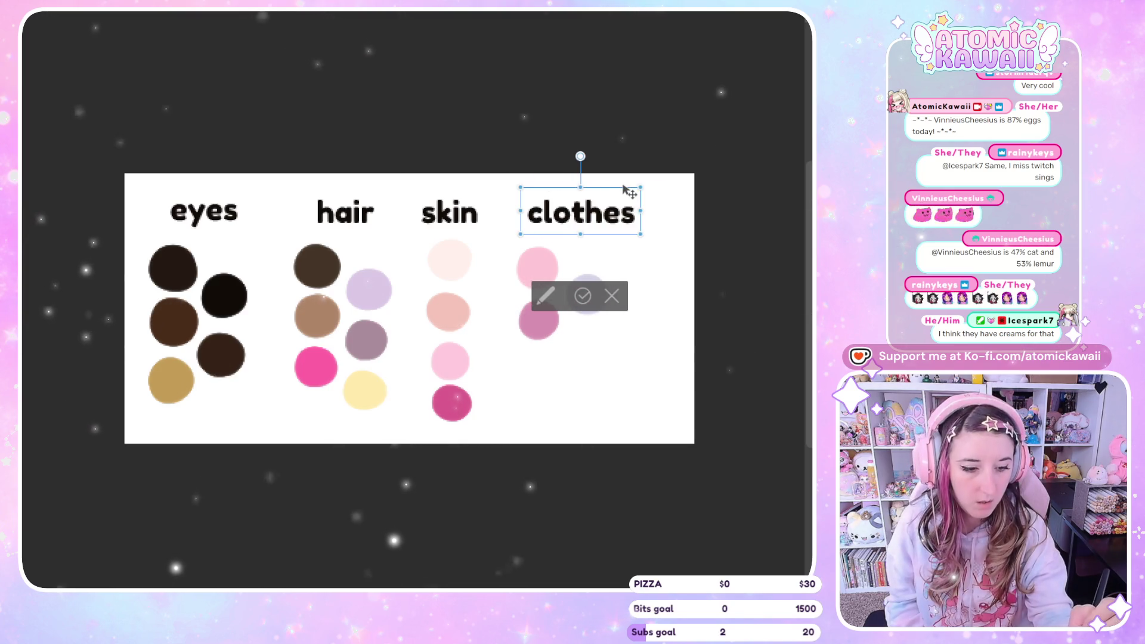
pyautogui.moveTo(624, 188); pyautogui.dragTo(614, 187)
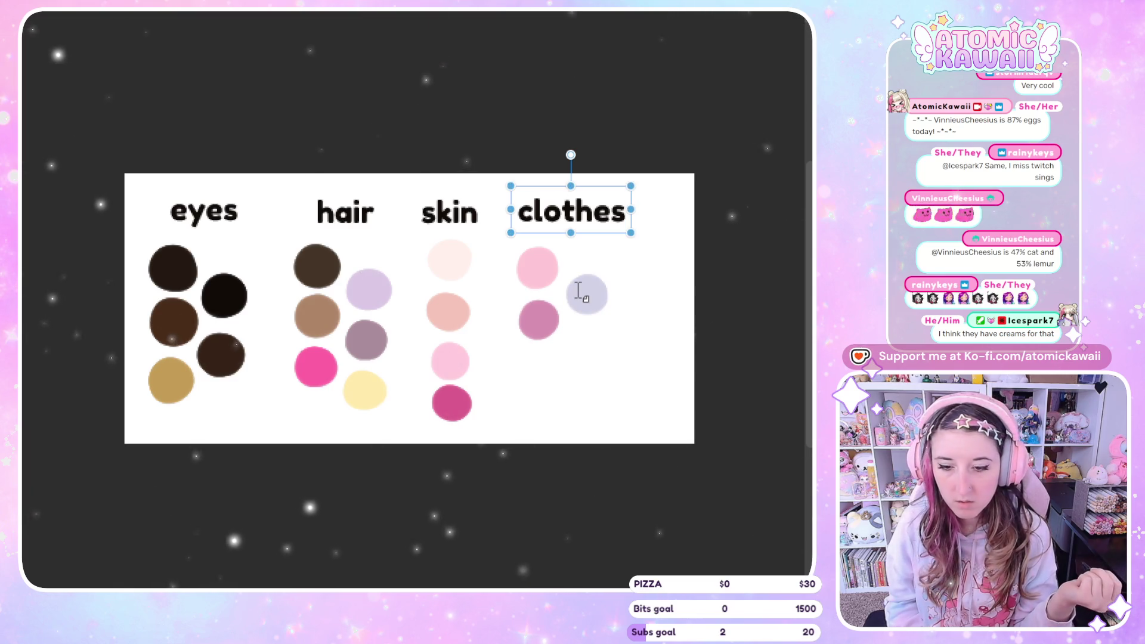
pyautogui.hotkey('ctrl', 't')
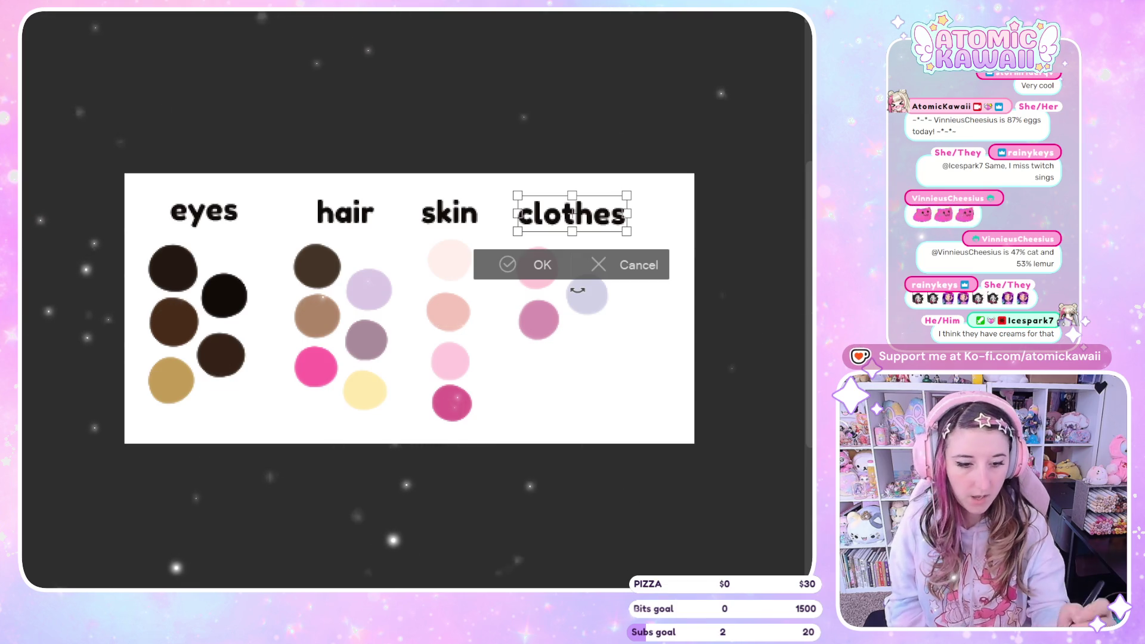
pyautogui.click(548, 260)
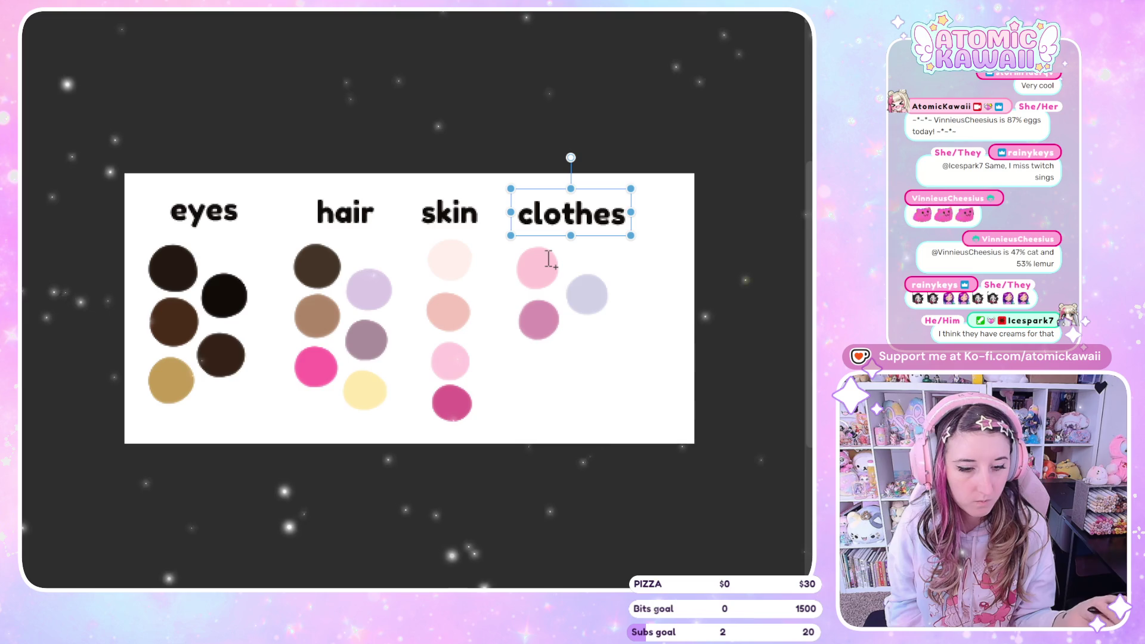
# Step: Move the three clothes swatches slightly right so they centre under the clothes label
pyautogui.press('m')
pyautogui.moveTo(552, 232)
pyautogui.mouseDown()
pyautogui.moveTo(608, 235)
pyautogui.moveTo(587, 241)
pyautogui.mouseUp()
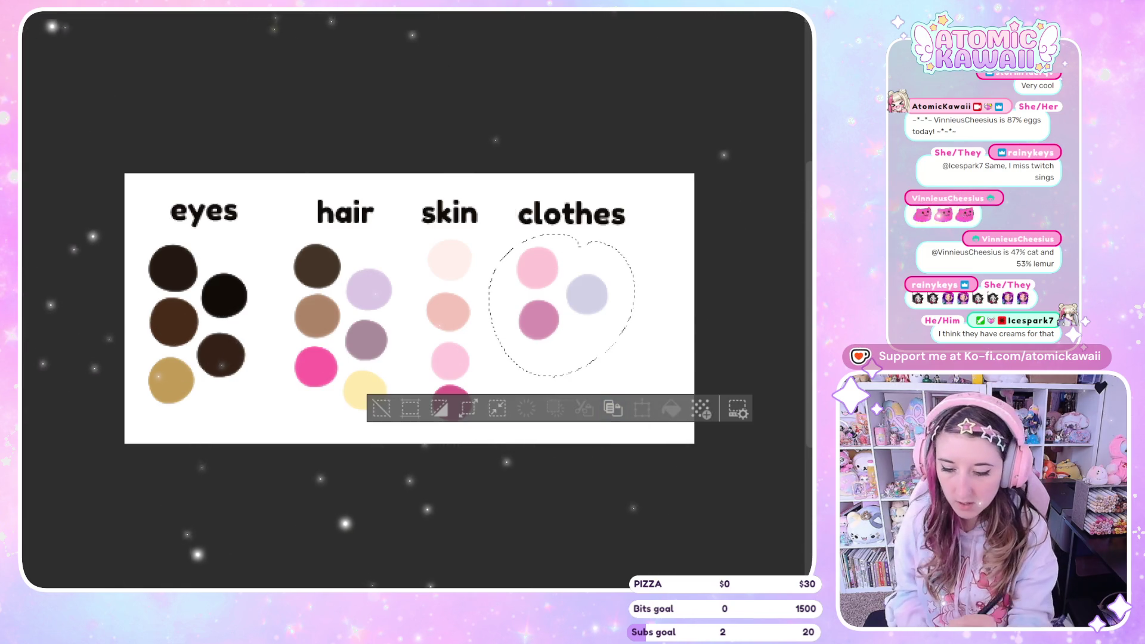
pyautogui.hotkey('ctrl', 't')
pyautogui.moveTo(530, 270); pyautogui.dragTo(549, 276)
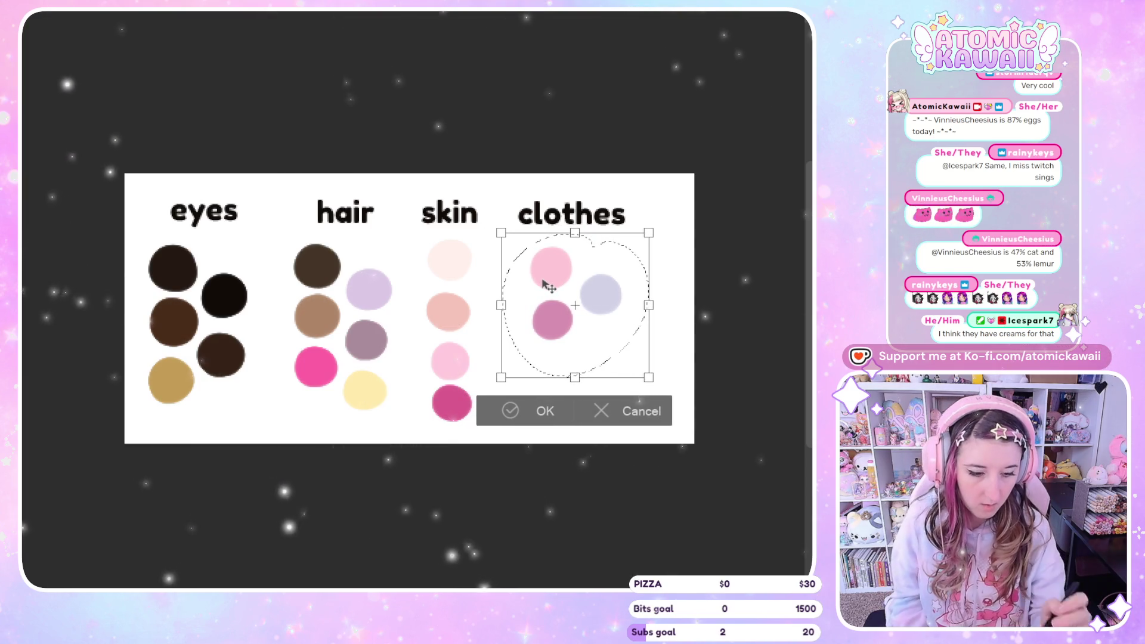
pyautogui.click(540, 411)
pyautogui.hotkey('ctrl', 'd')
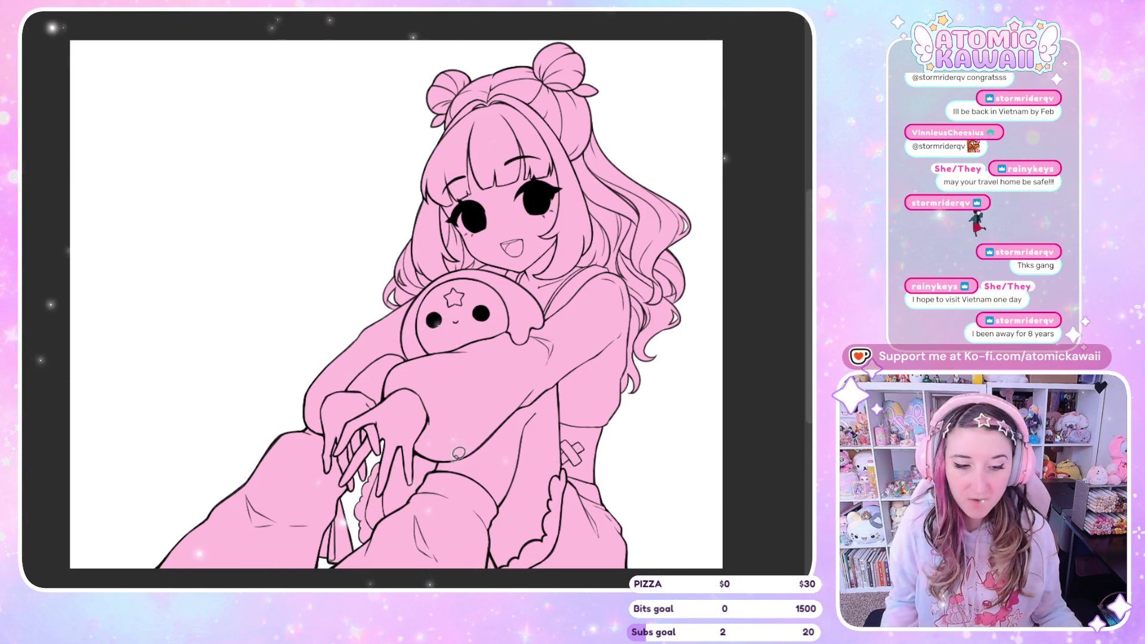
# Step: Add a white highlight inside the eye, checking it in the mirrored view
pyautogui.scroll(5, 531, 149)
pyautogui.scroll(5, 629, 170)
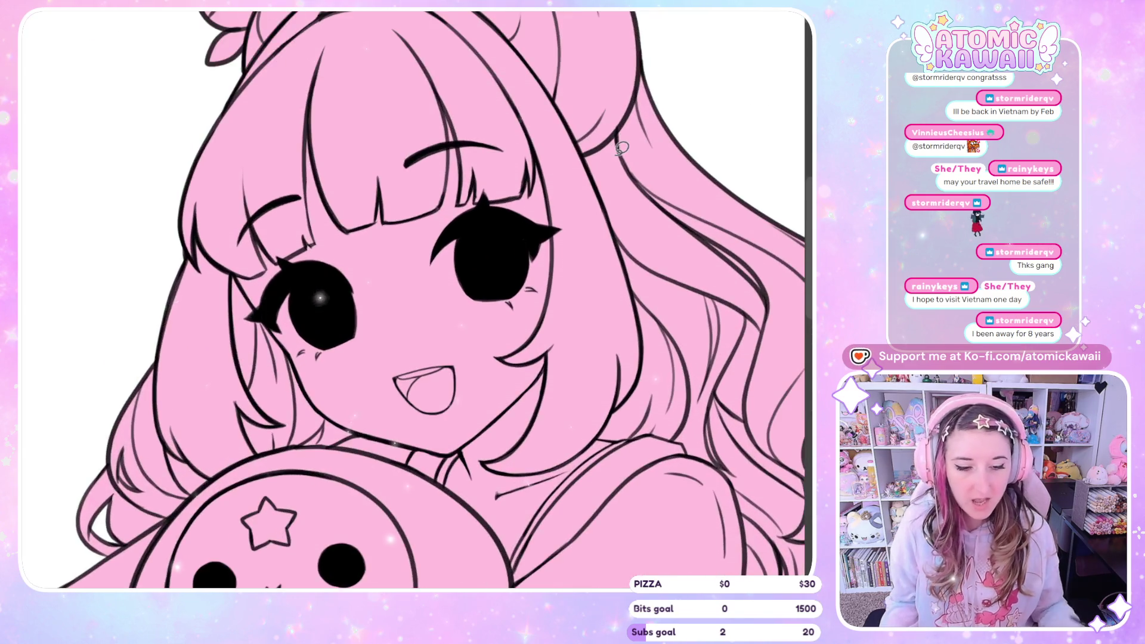
pyautogui.press('h')
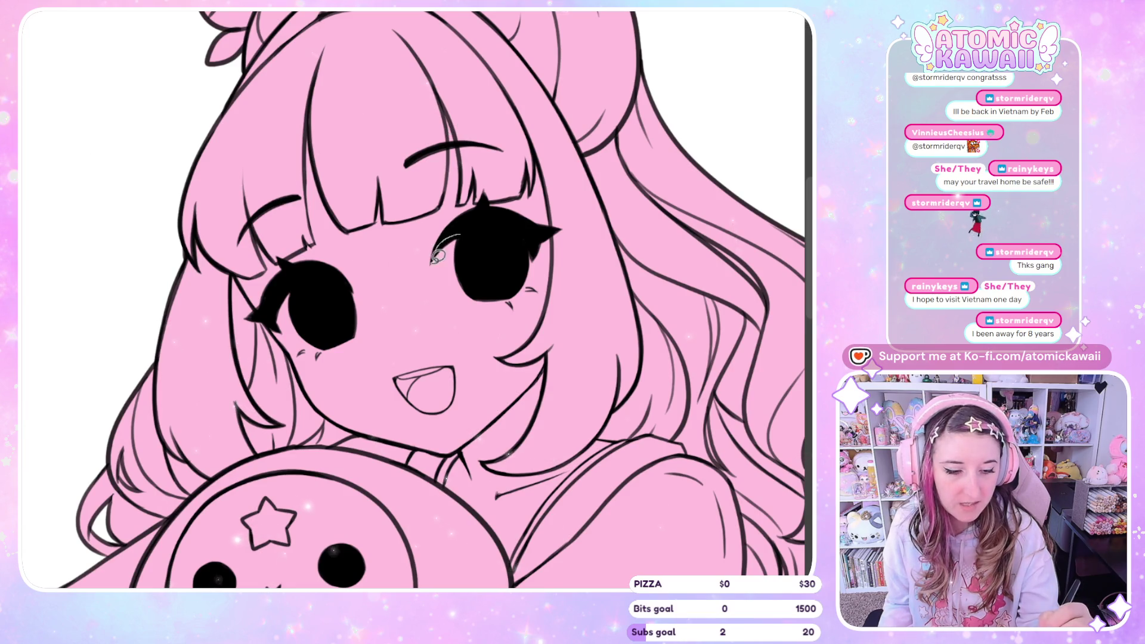
pyautogui.moveTo(494, 291); pyautogui.dragTo(529, 291)
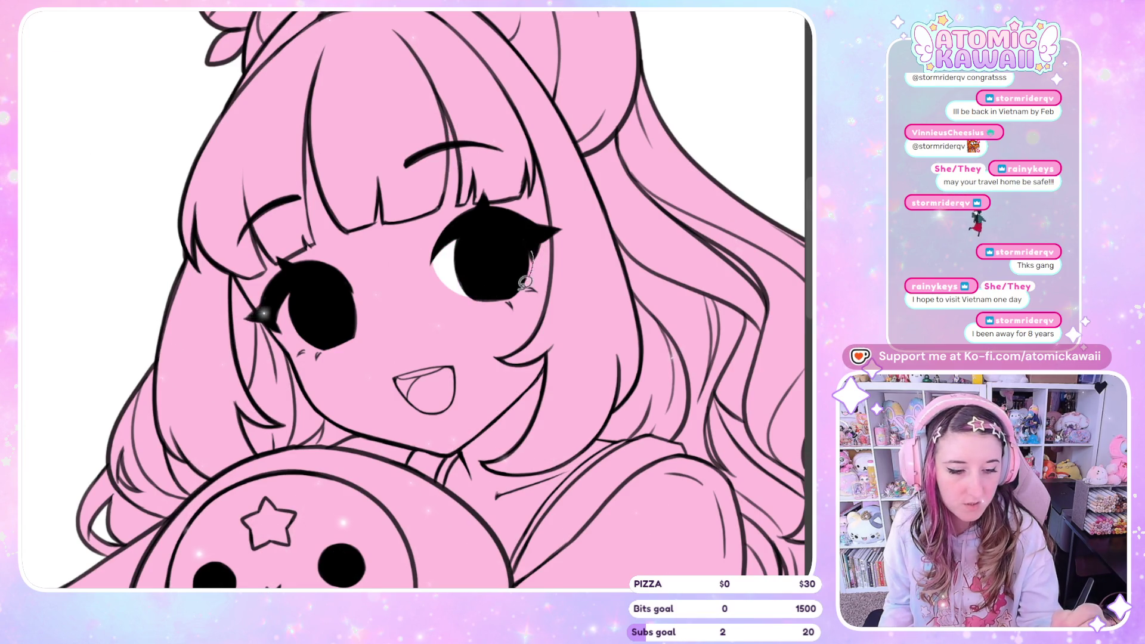
pyautogui.press('h')
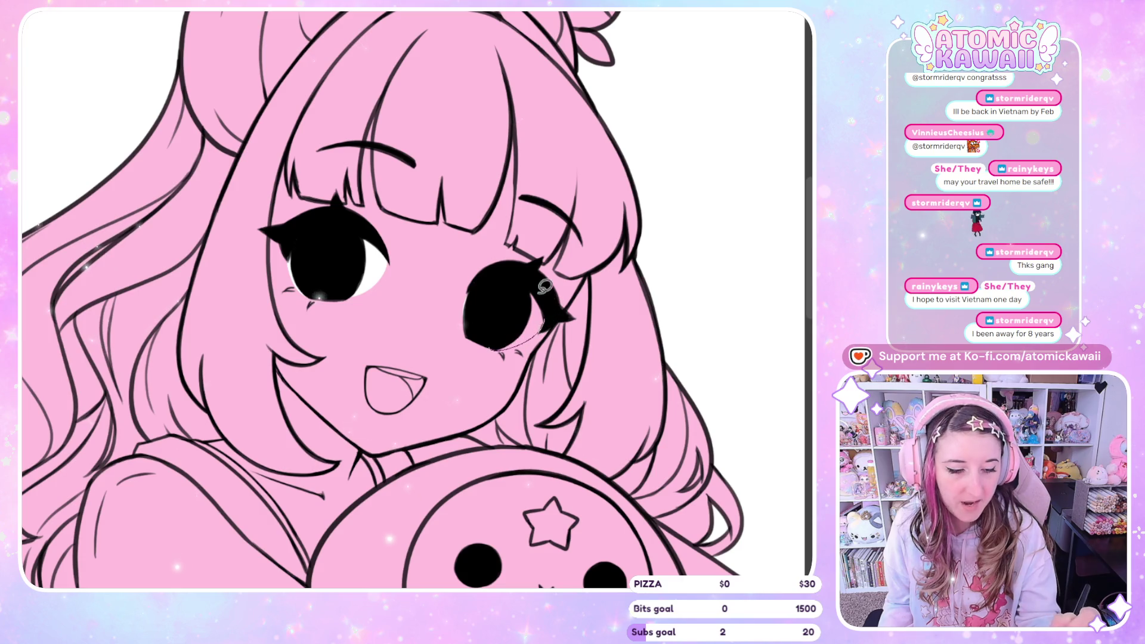
# Step: Compare the eyes in the mirrored view and darken the eye's lower edge
pyautogui.press('h')
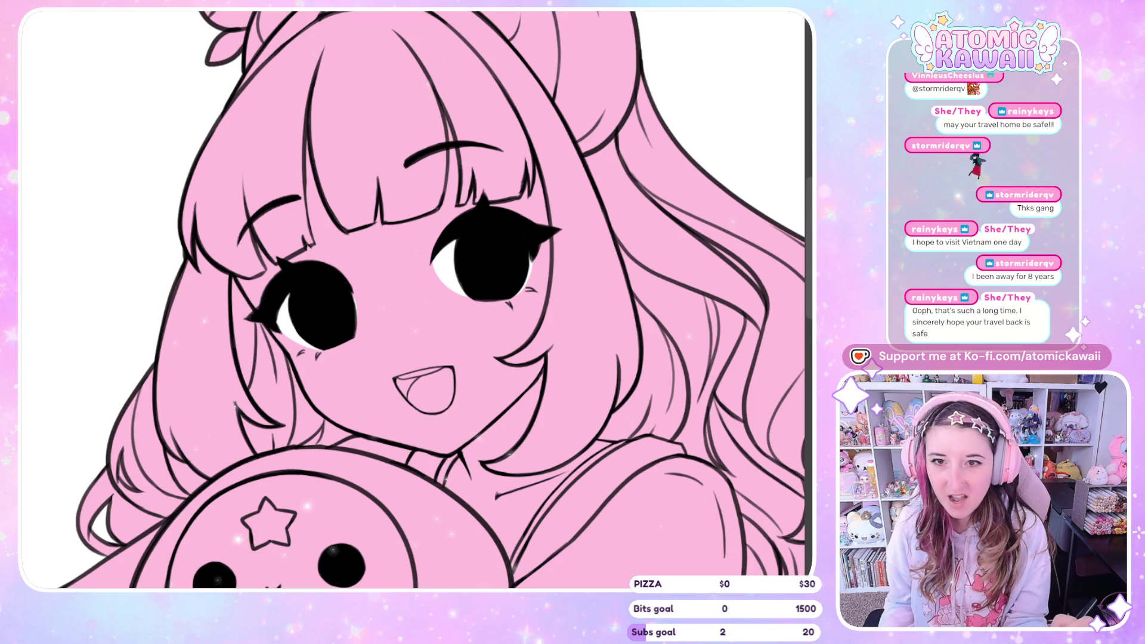
pyautogui.press('h')
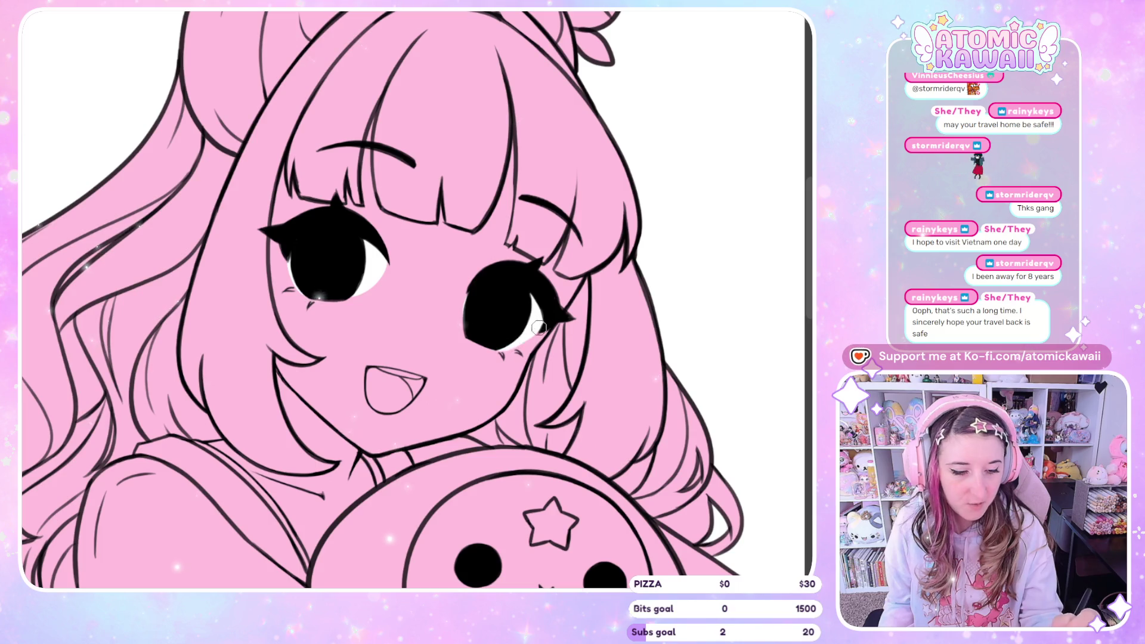
pyautogui.press('h')
pyautogui.press('h')
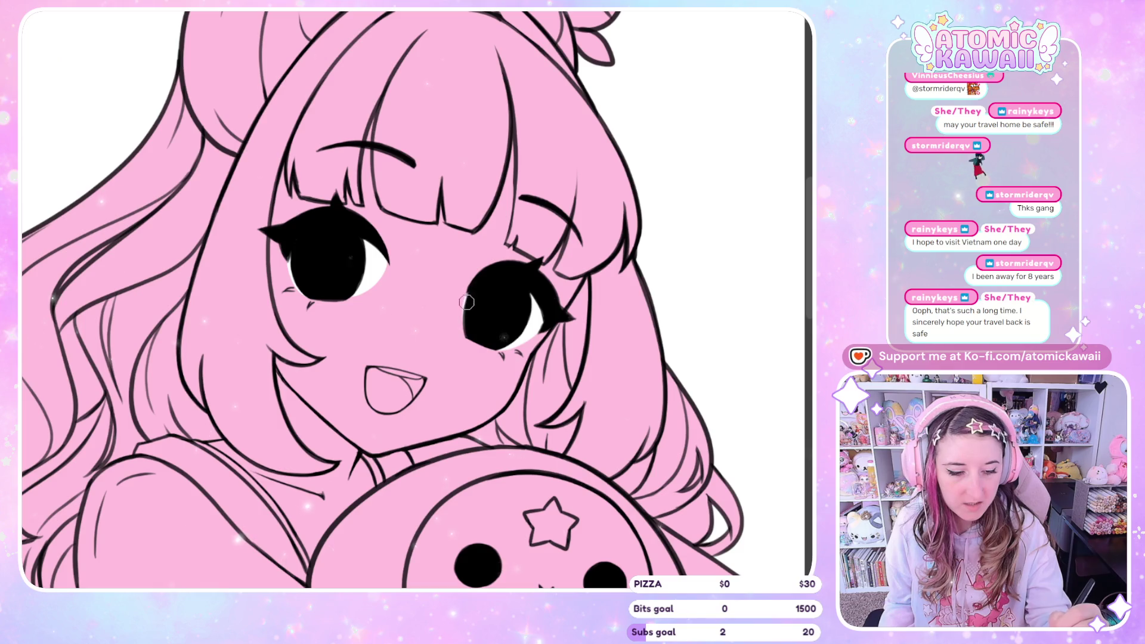
pyautogui.press('h')
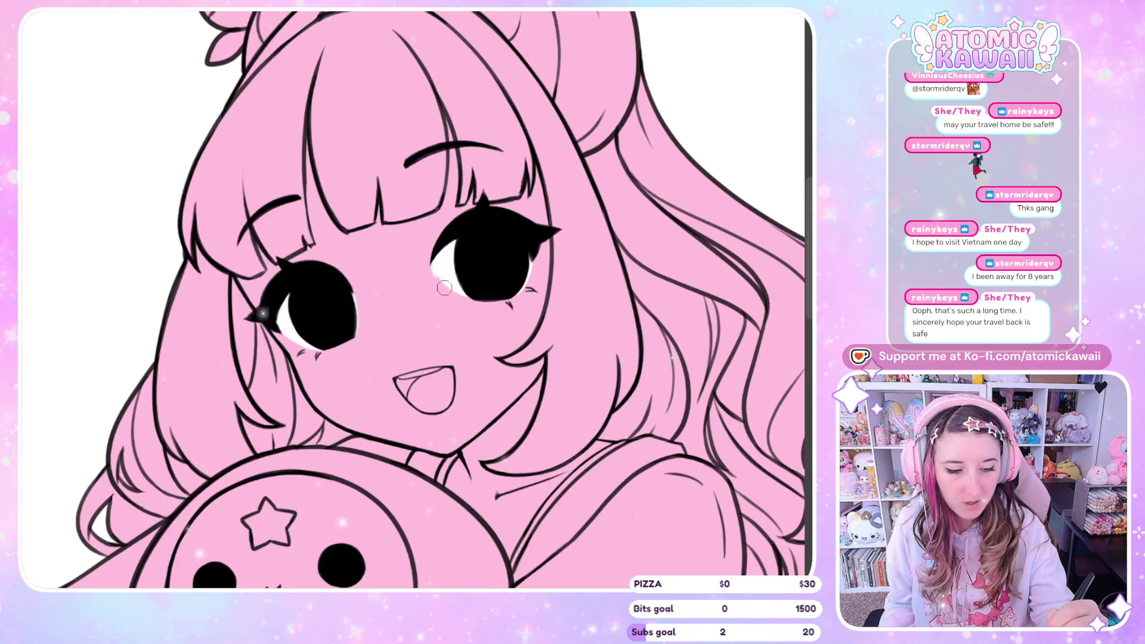
pyautogui.press('h')
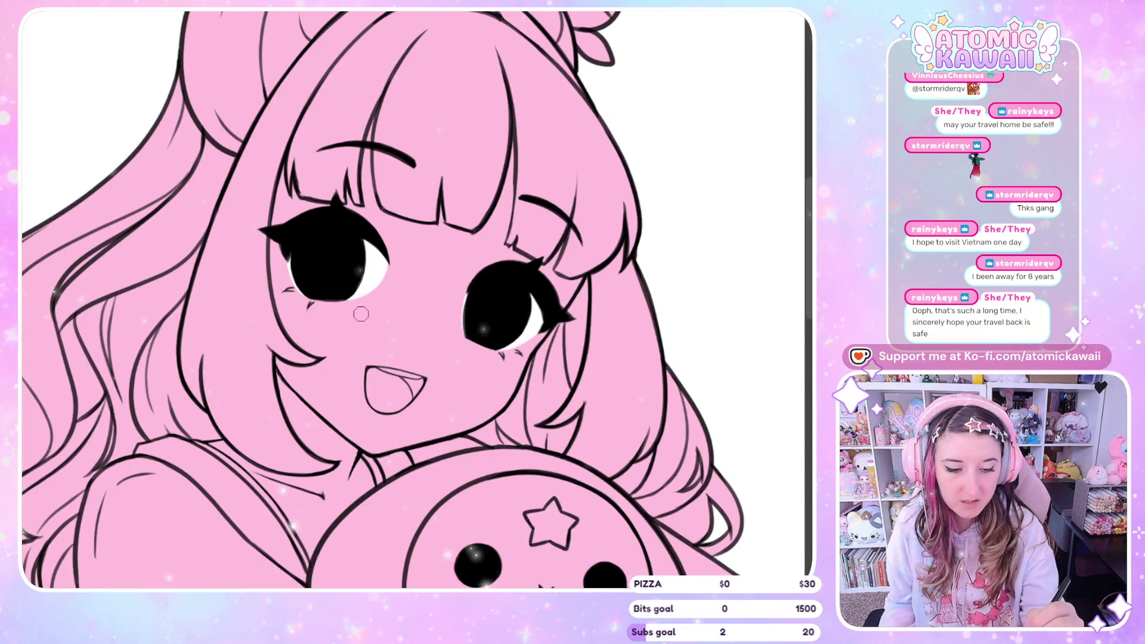
pyautogui.moveTo(387, 257); pyautogui.dragTo(359, 294)
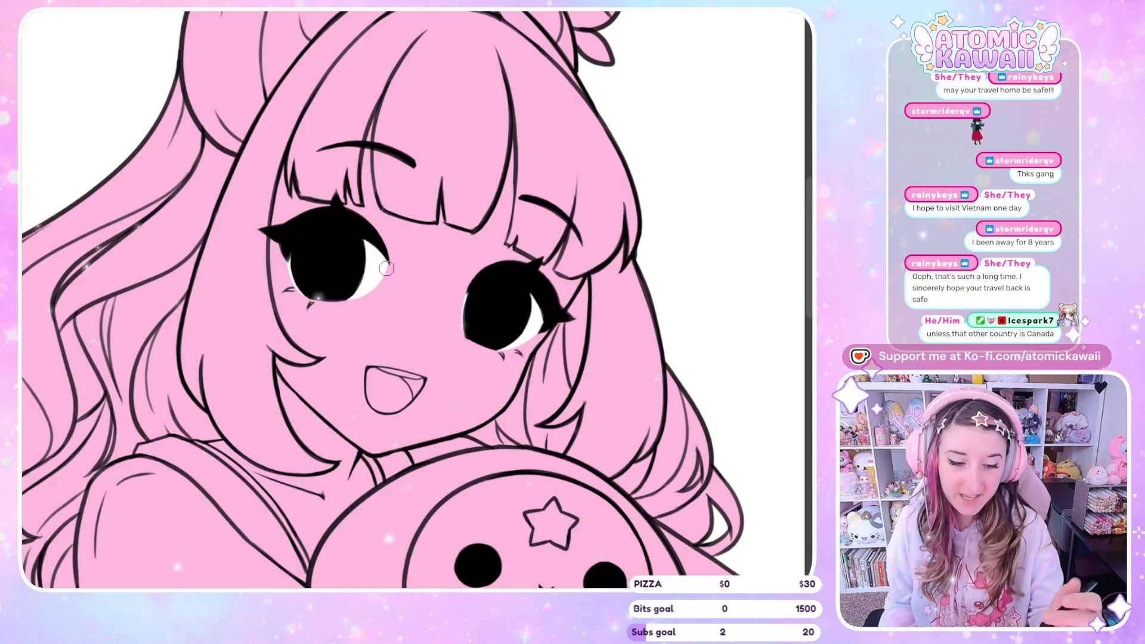
# Step: Unmirror the canvas and zoom out to show the whole pink-filled figure
pyautogui.press('h')
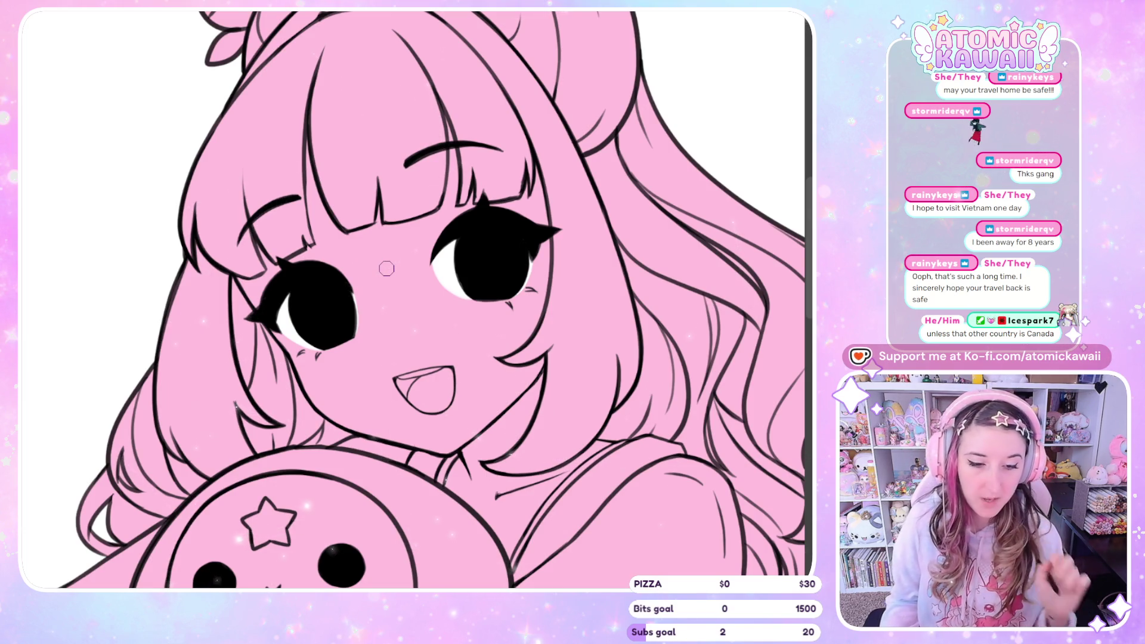
pyautogui.hotkey('ctrl', '0')
pyautogui.hotkey('ctrl', '-')
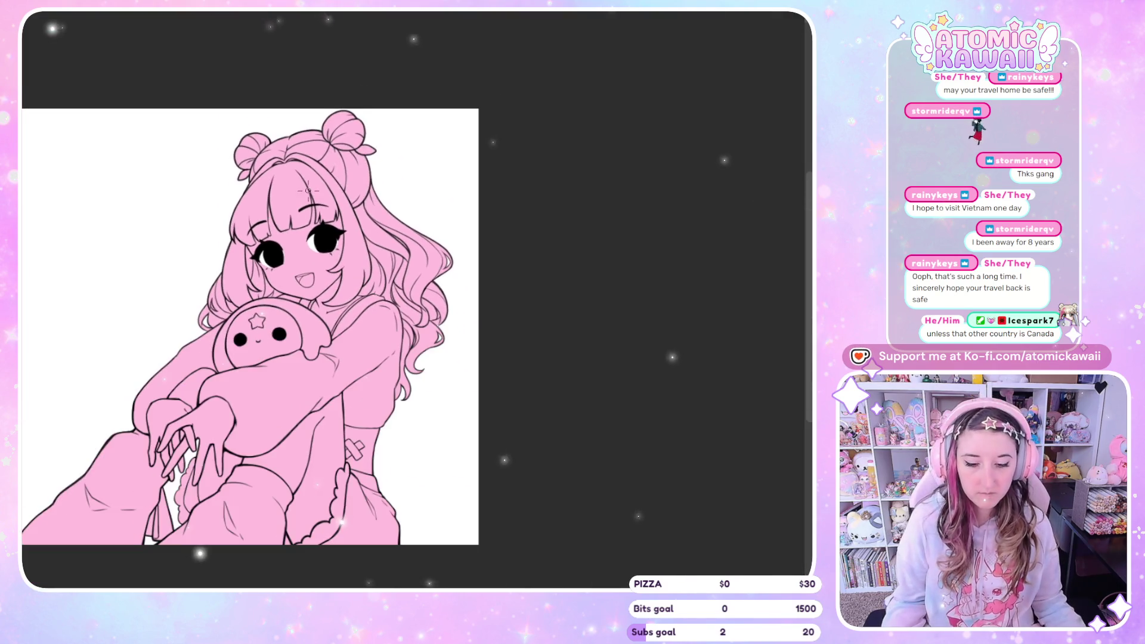
# Step: Bucket-fill both sweater sleeves and the shoulder strap with white
pyautogui.hotkey('ctrl', '+')
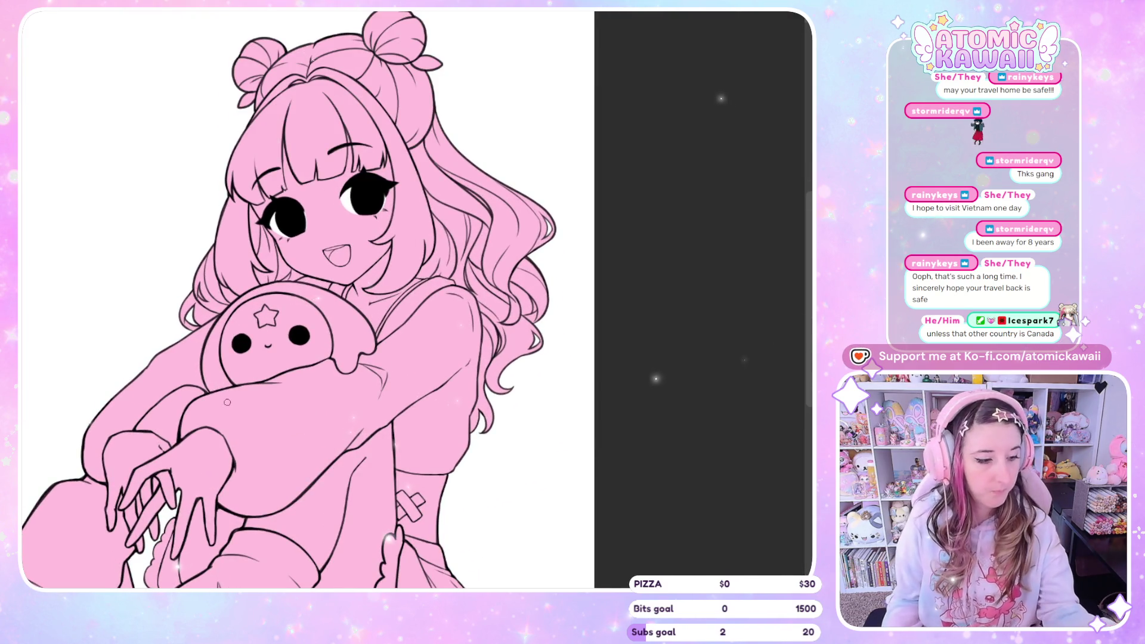
pyautogui.click(277, 421)
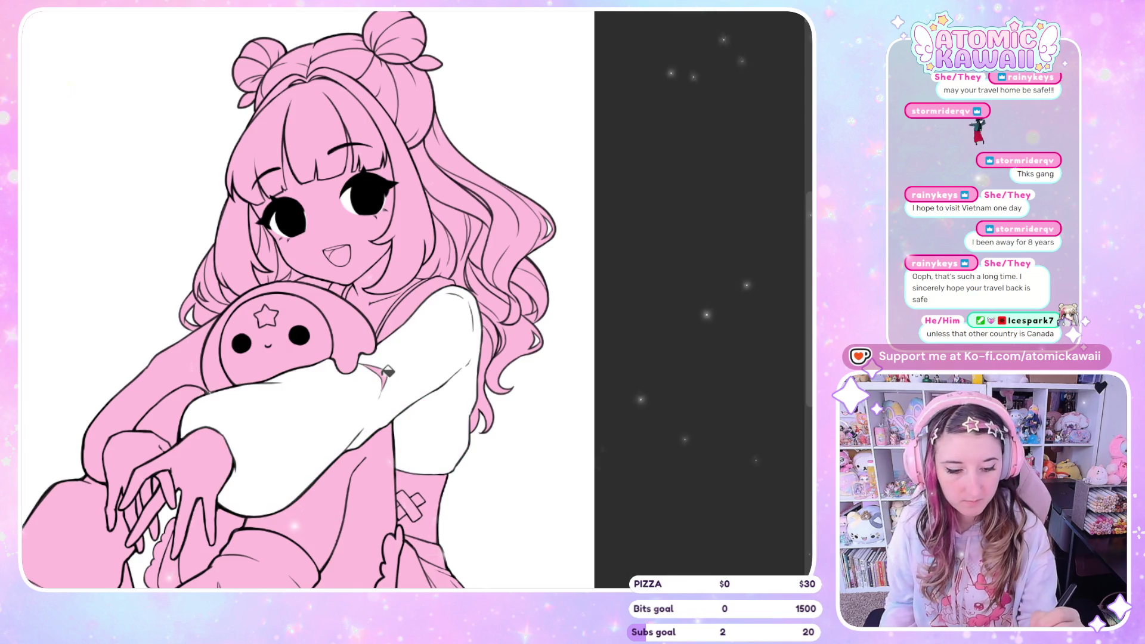
pyautogui.click(403, 298)
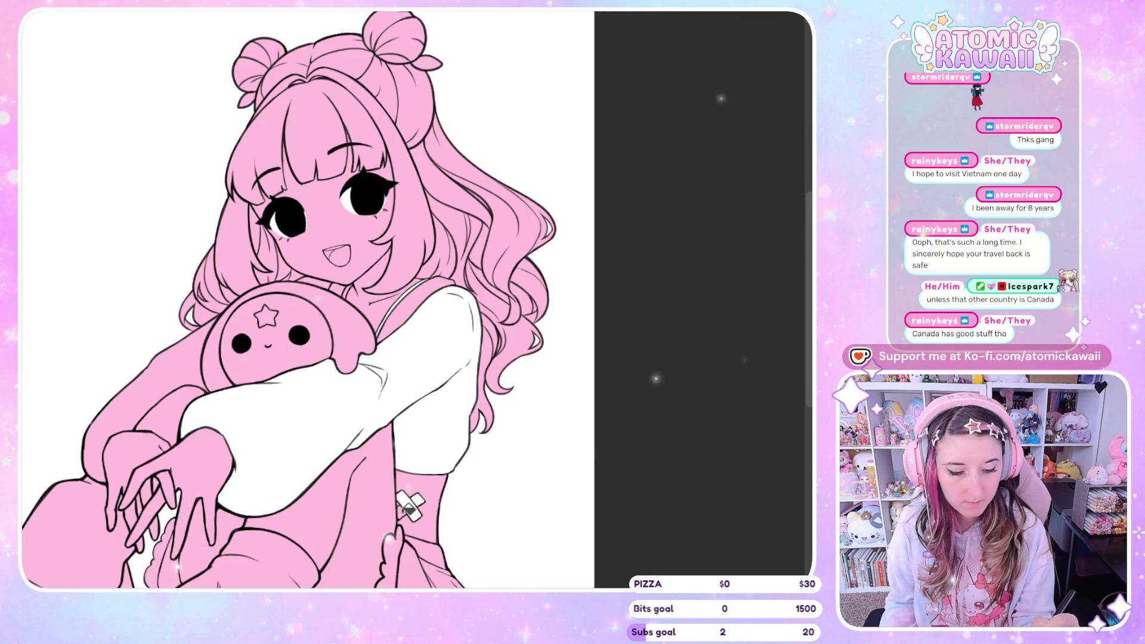
pyautogui.scroll(-3, 762, 337)
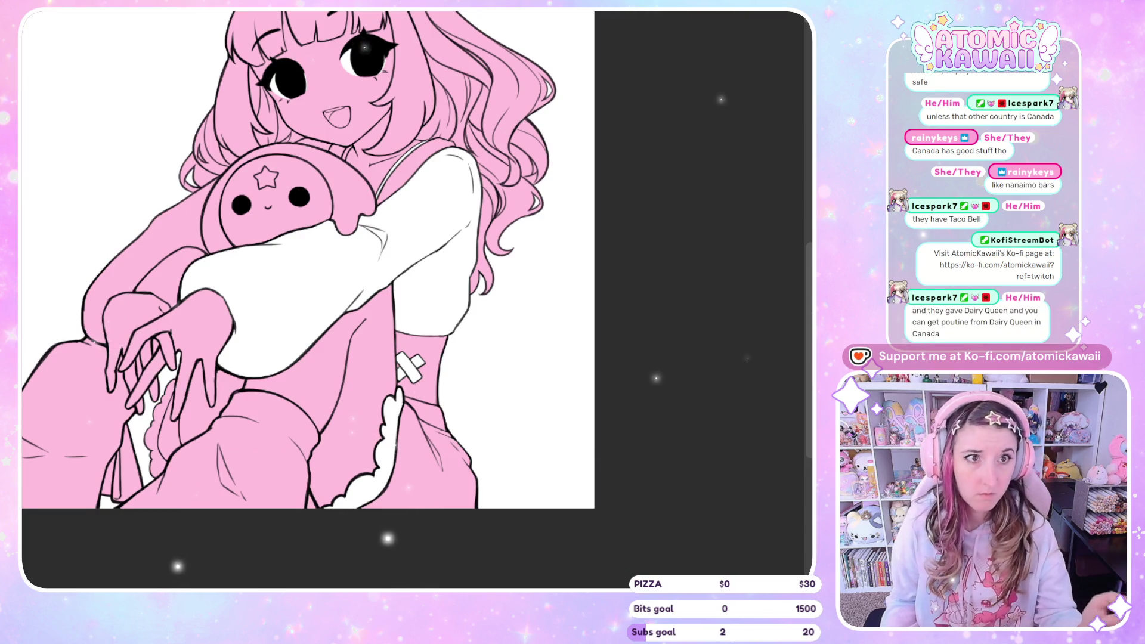
pyautogui.scroll(-2, 809, 342)
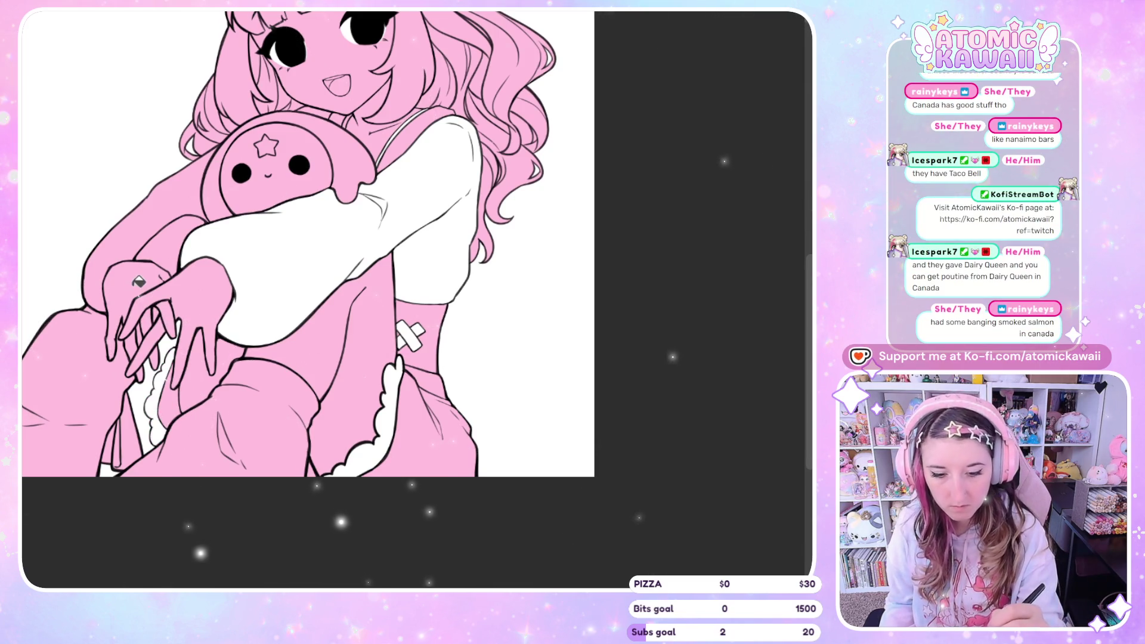
pyautogui.click(199, 189)
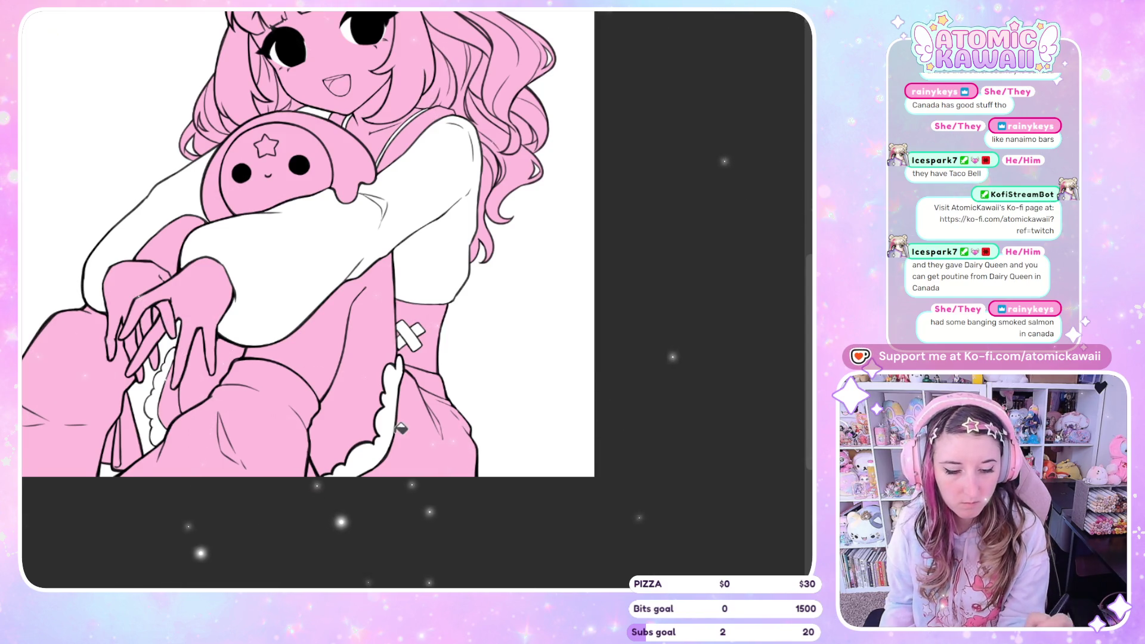
pyautogui.hscroll(-3, 381, 245)
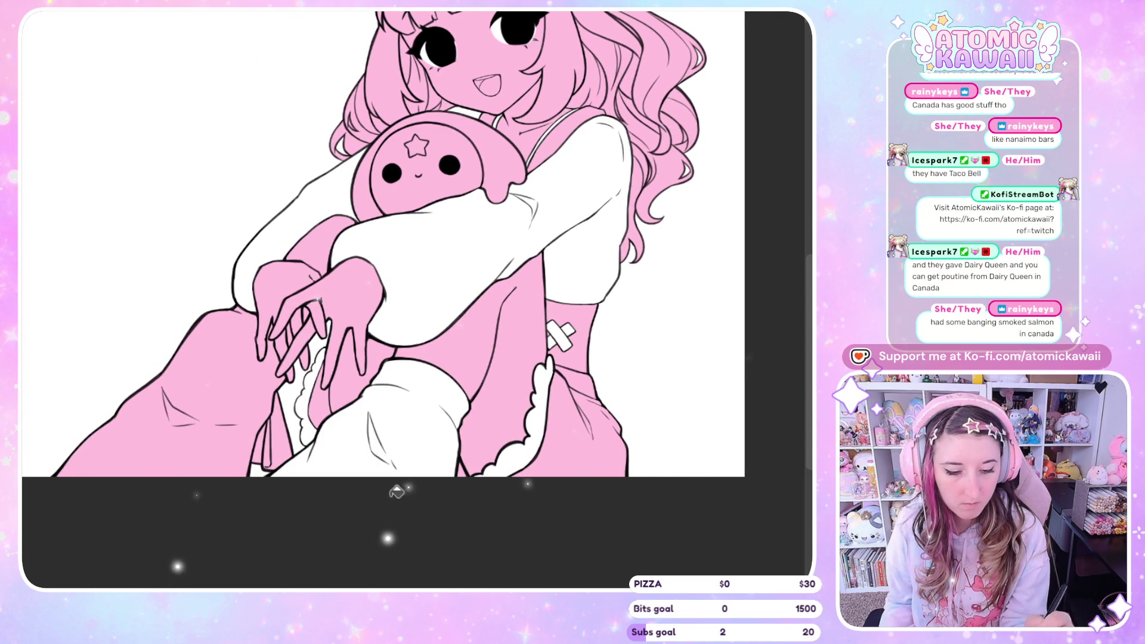
# Step: Make the lower-left leg white, then zoom in and out to check the fills
pyautogui.hotkey('ctrl', 'z')
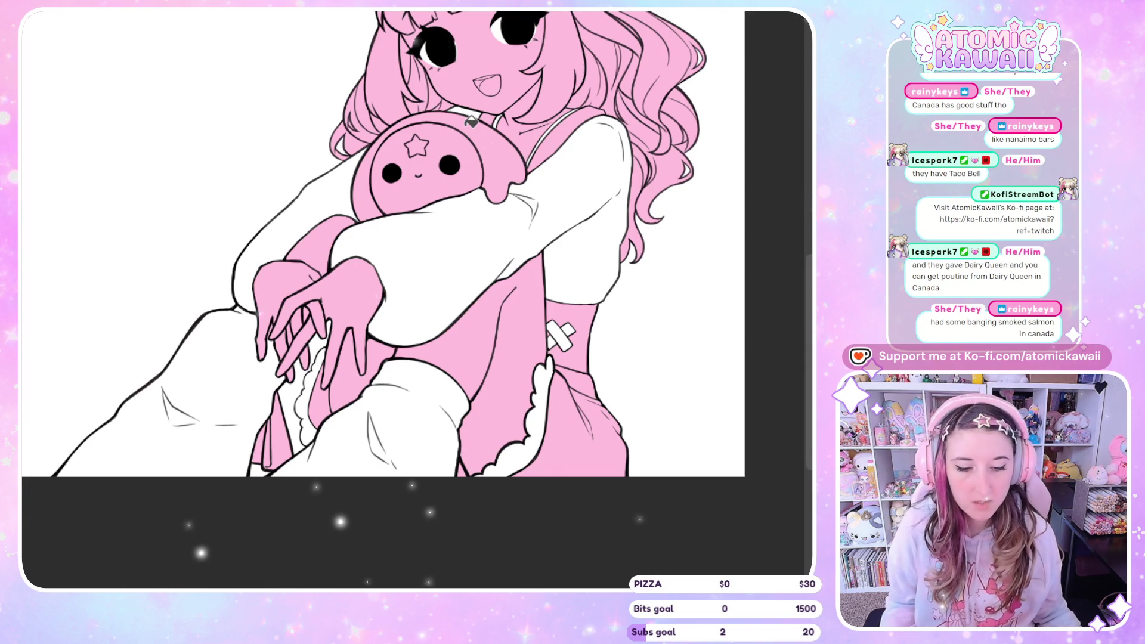
pyautogui.scroll(-2, 384, 245)
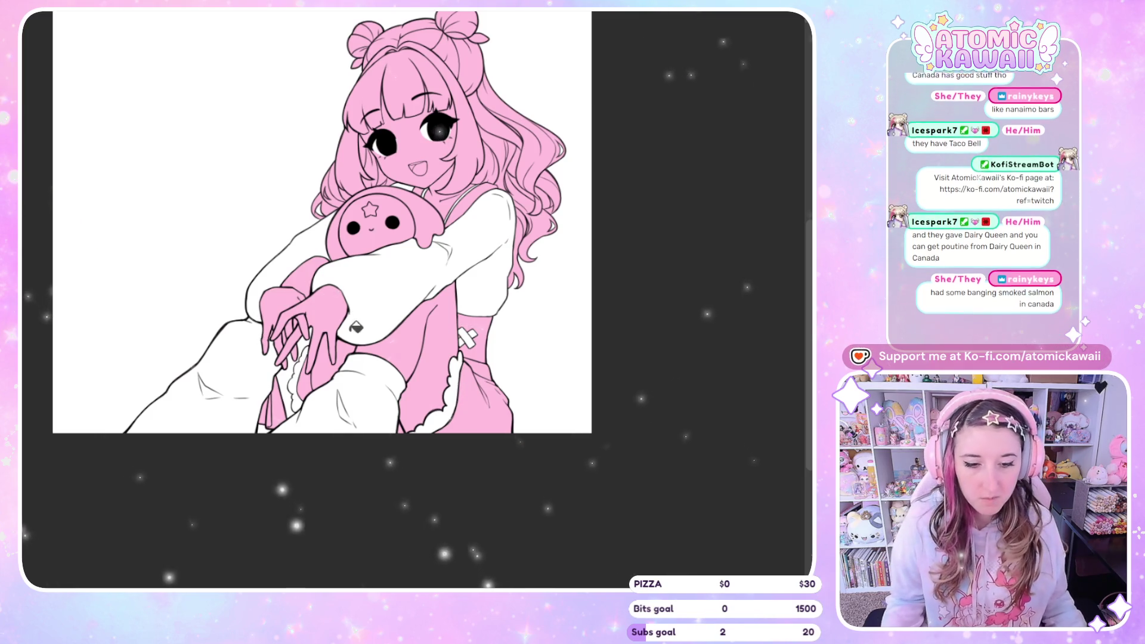
pyautogui.scroll(2, 355, 324)
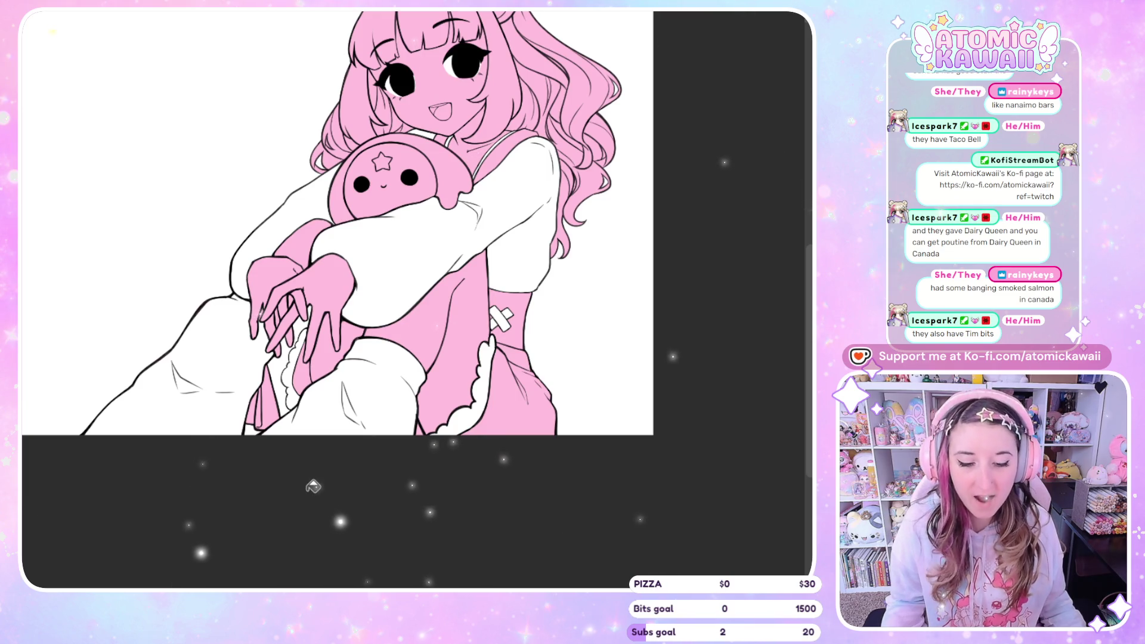
pyautogui.scroll(2, 311, 487)
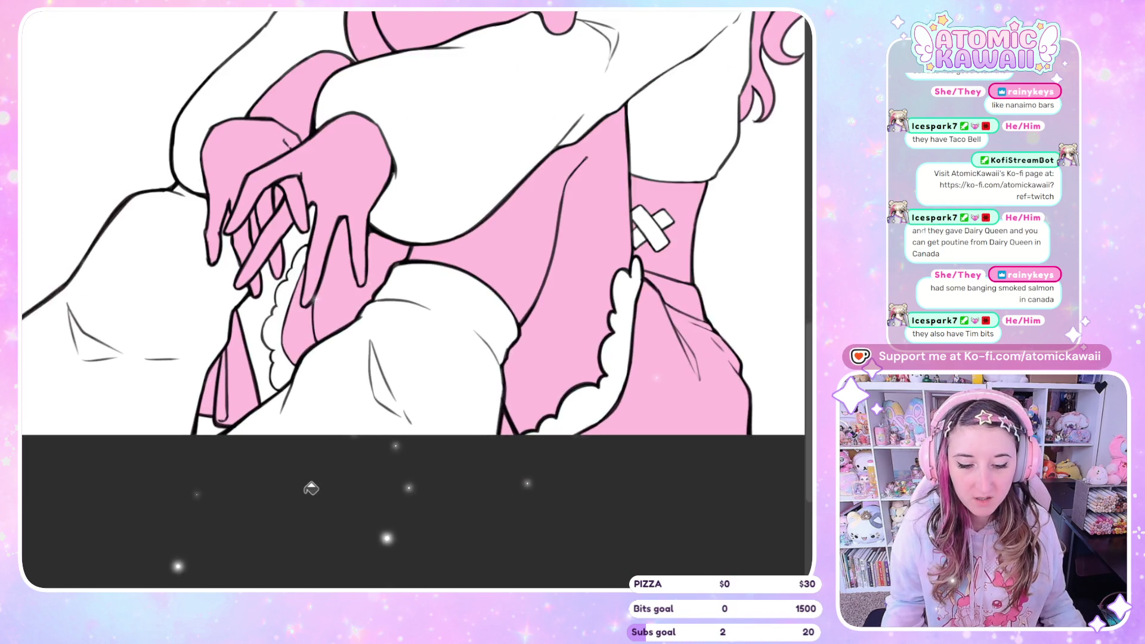
pyautogui.scroll(-2, 310, 487)
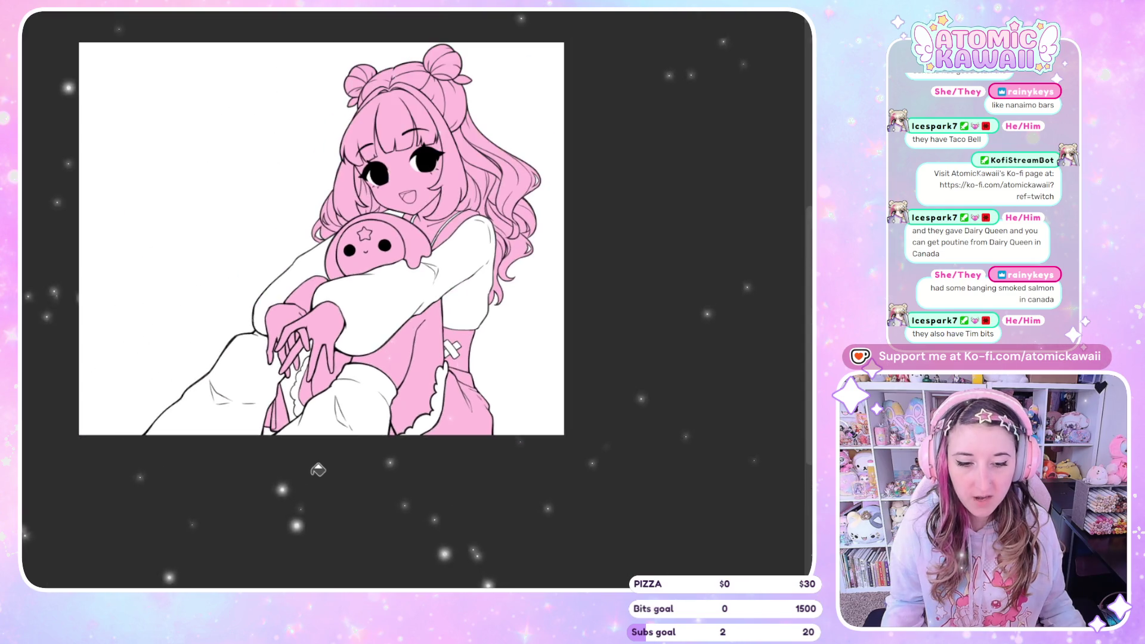
pyautogui.scroll(1, 316, 486)
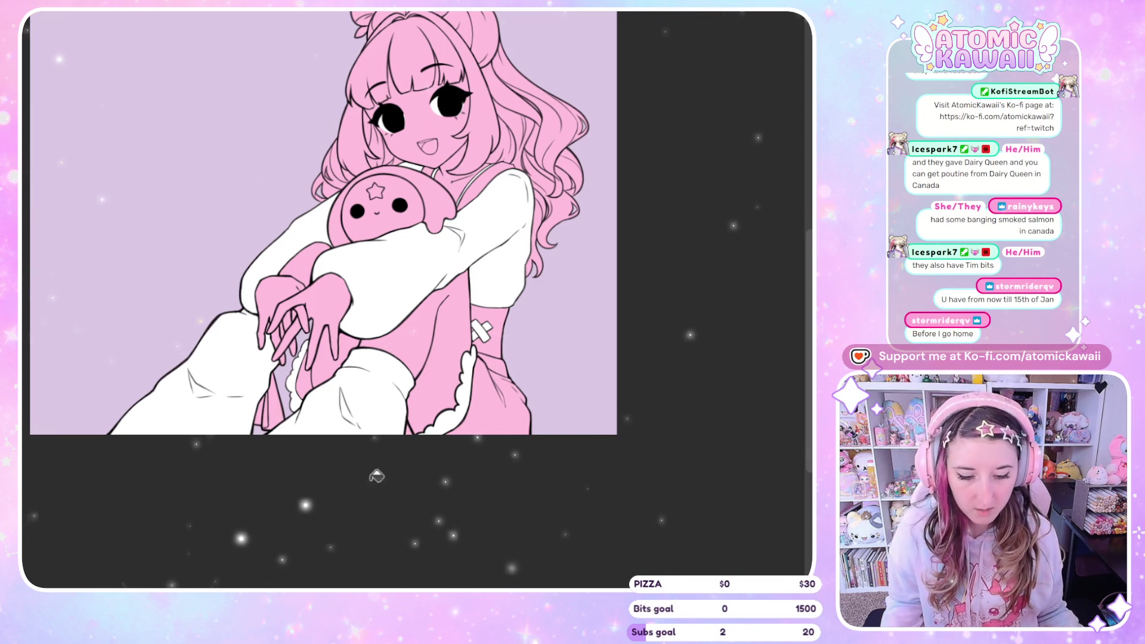
# Step: Scroll the view to inspect the lavender background behind the girl
pyautogui.scroll(-3, 369, 441)
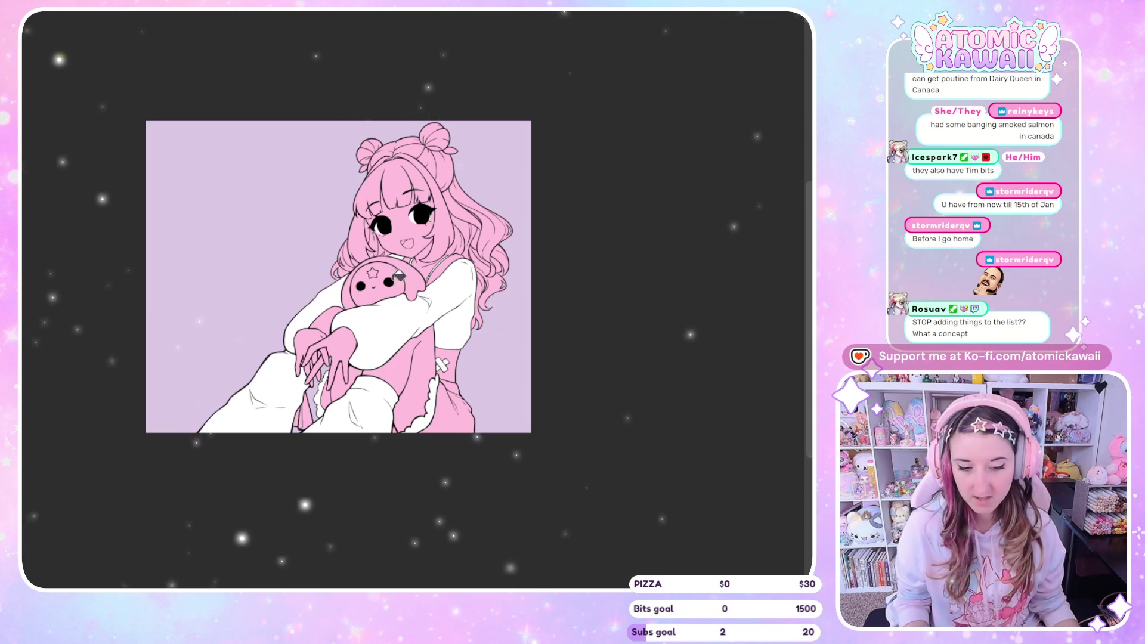
pyautogui.scroll(2, 282, 188)
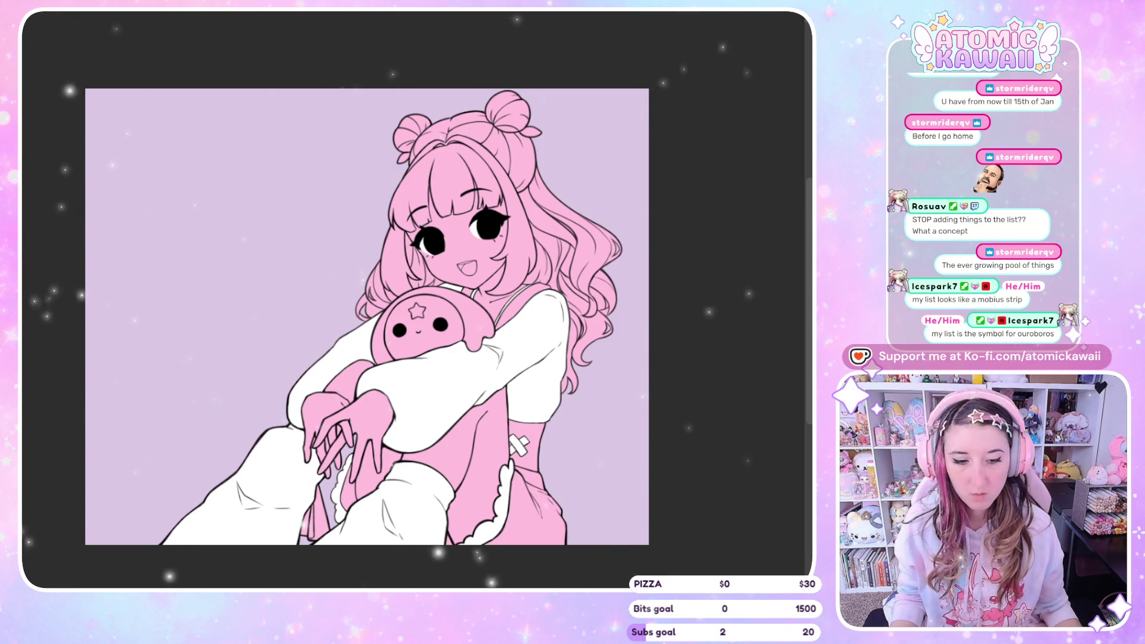
# Step: Zoom in on the face and lasso-fill brown irises into the left and right eyes
pyautogui.scroll(5, 481, 189)
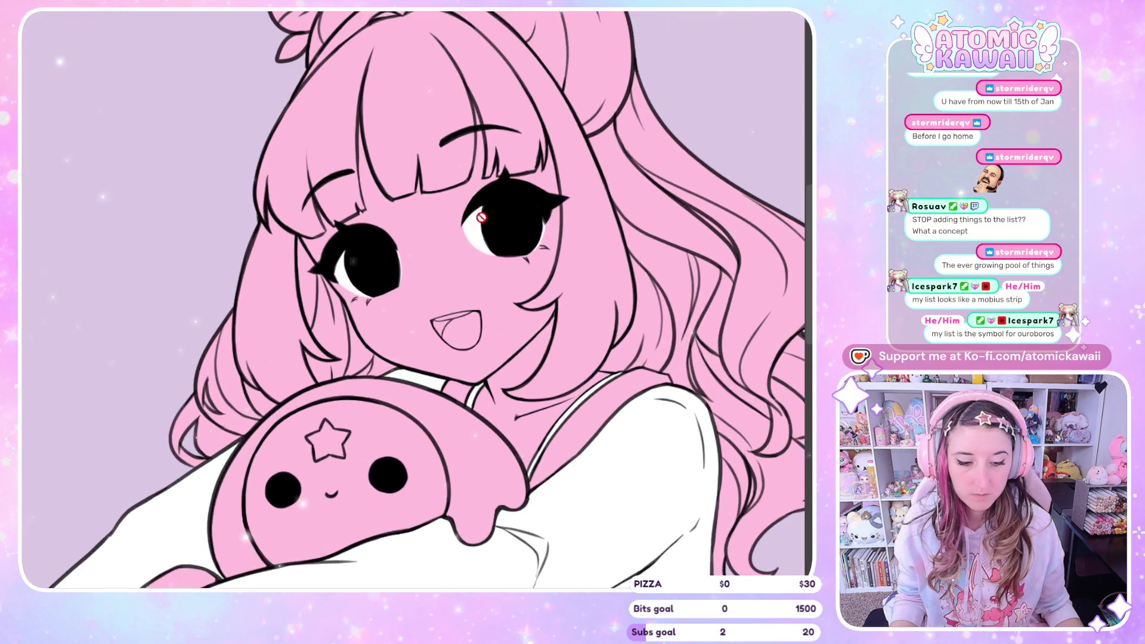
pyautogui.scroll(1, 412, 77)
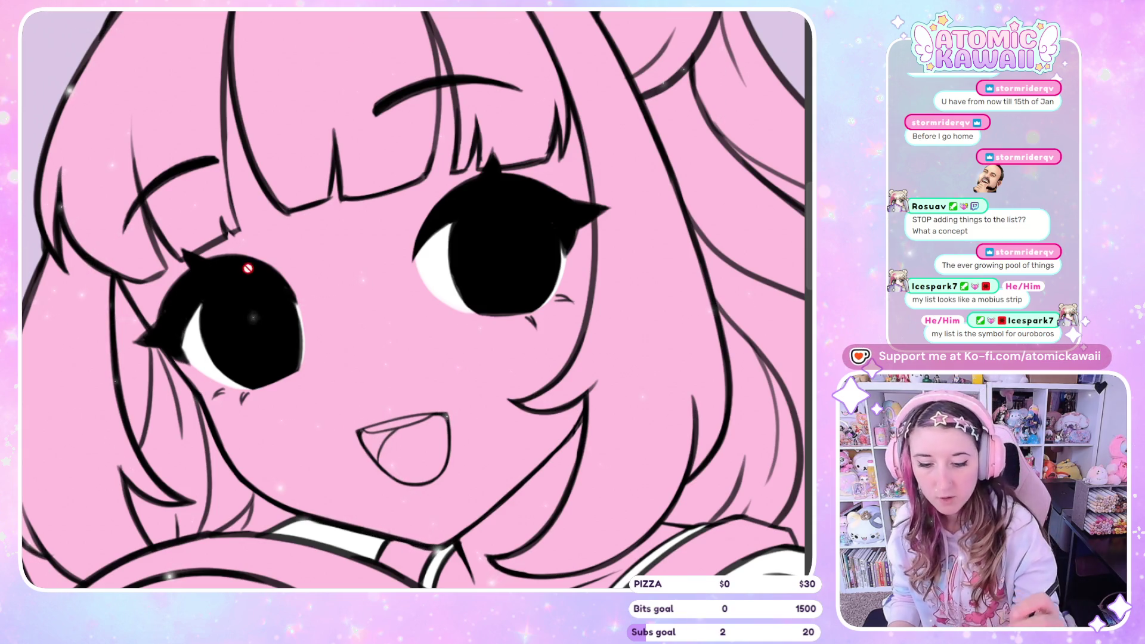
pyautogui.moveTo(286, 311)
pyautogui.mouseDown()
pyautogui.moveTo(217, 325)
pyautogui.moveTo(270, 371)
pyautogui.mouseUp()
pyautogui.moveTo(286, 306); pyautogui.dragTo(285, 308)
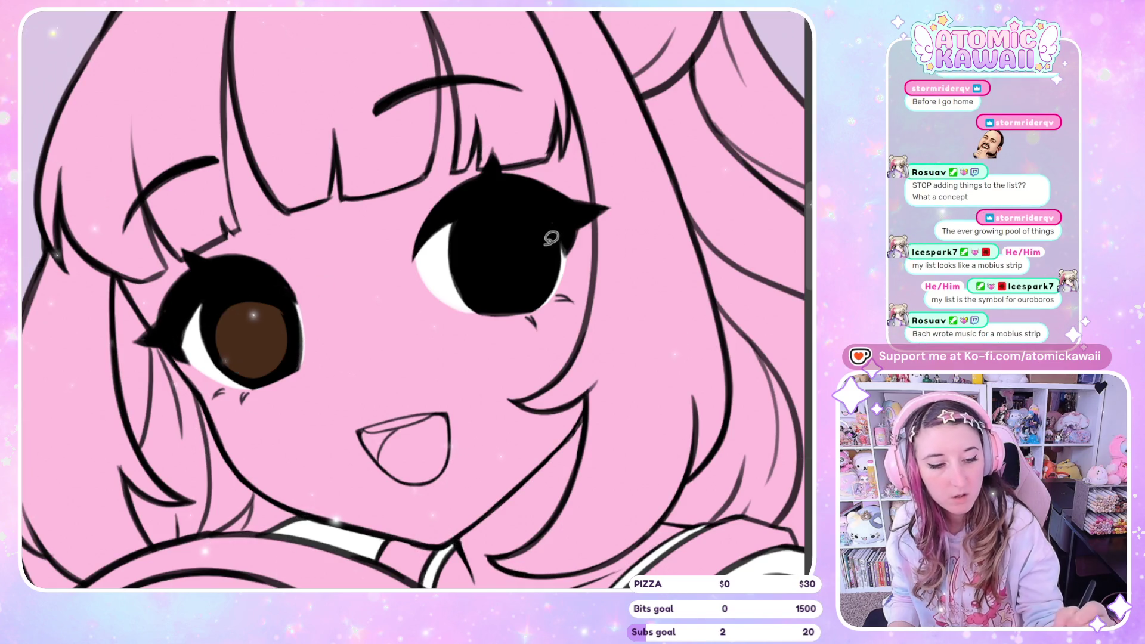
pyautogui.moveTo(528, 296); pyautogui.dragTo(556, 231)
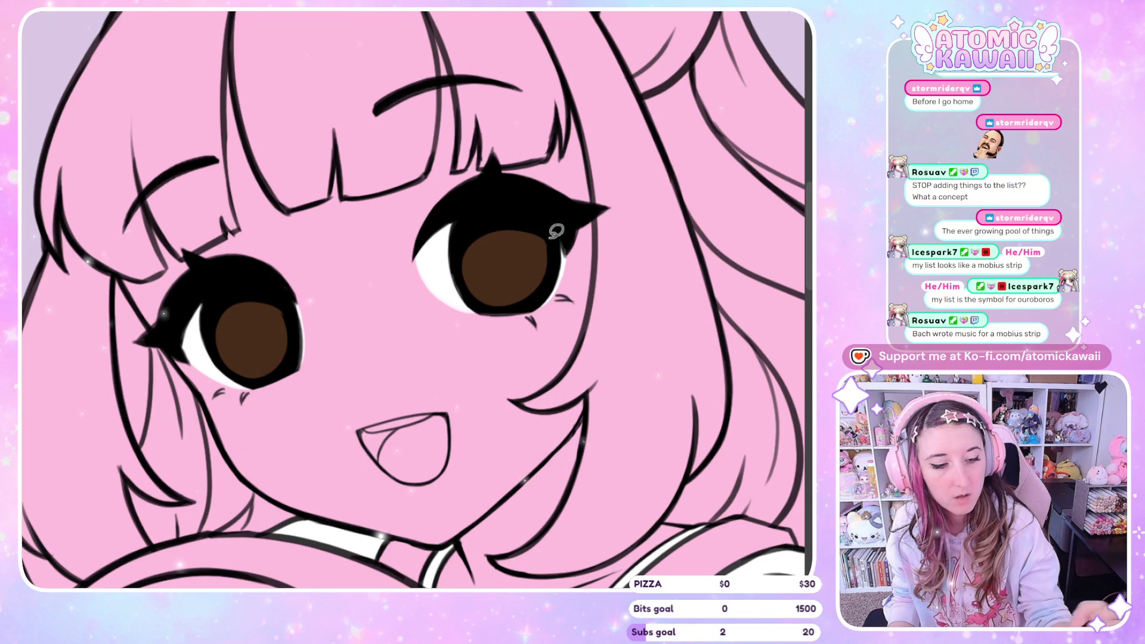
pyautogui.press('h')
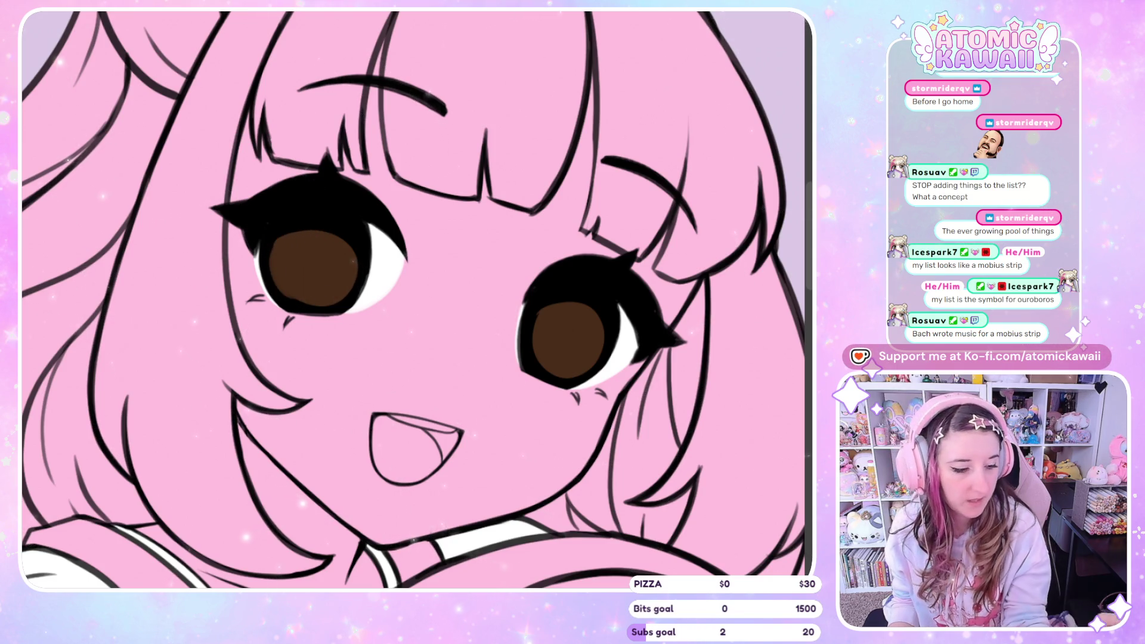
pyautogui.press('h')
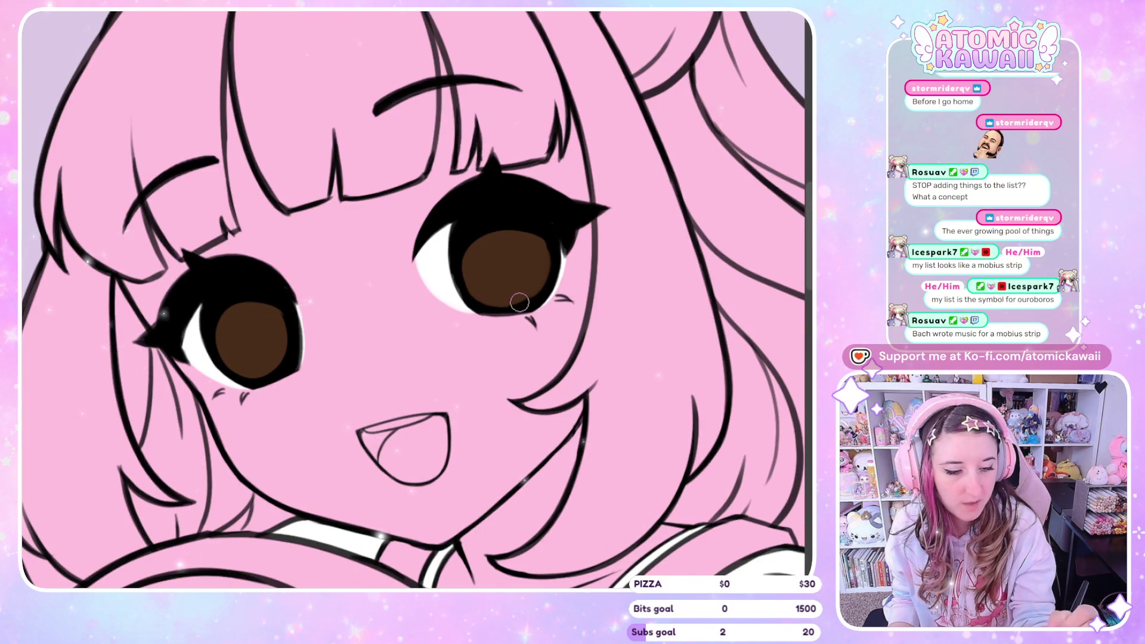
pyautogui.press('h')
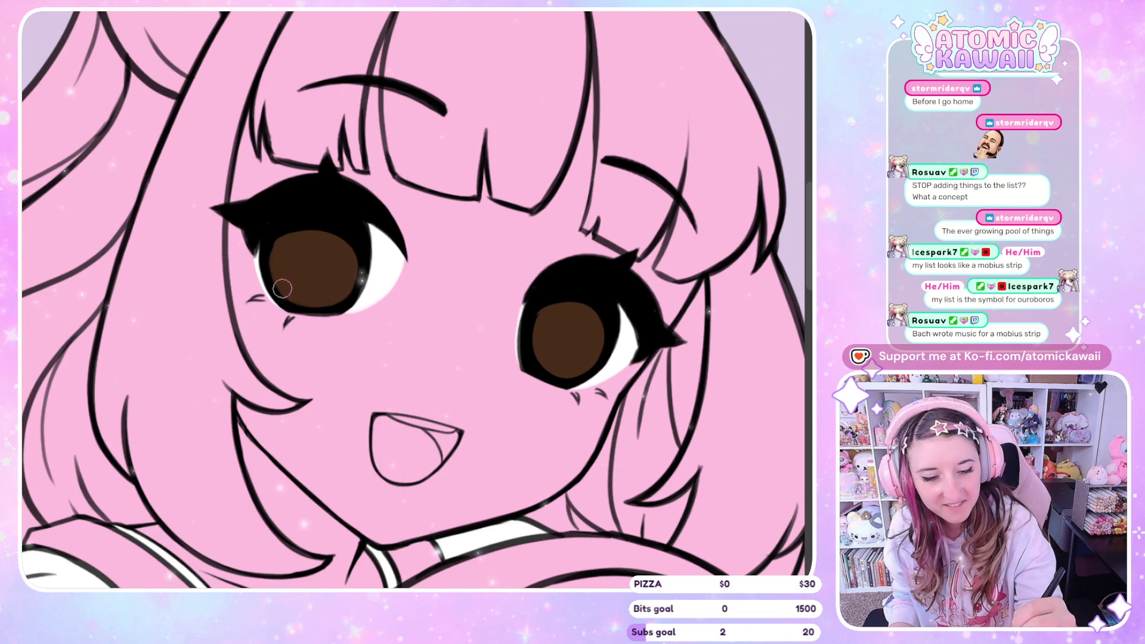
pyautogui.press('h')
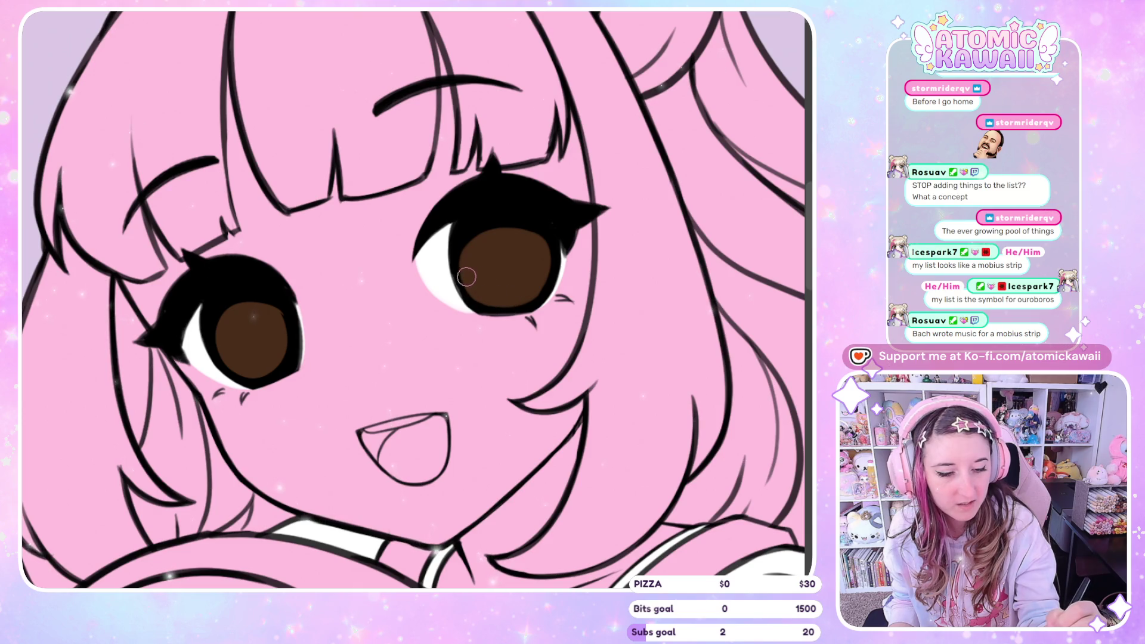
pyautogui.press('h')
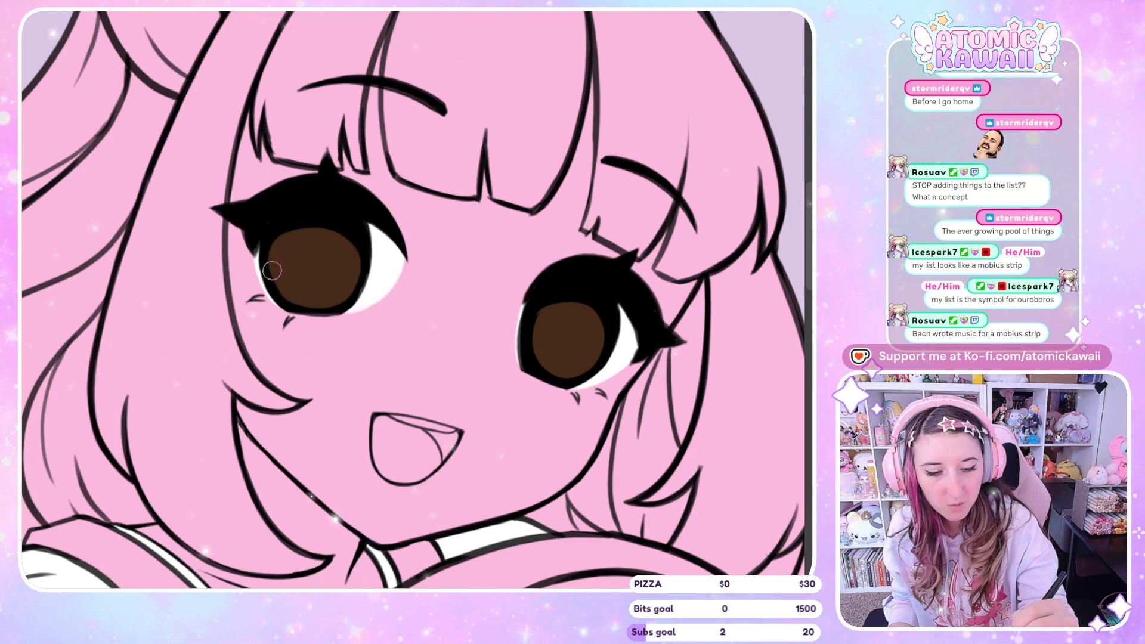
pyautogui.press('h')
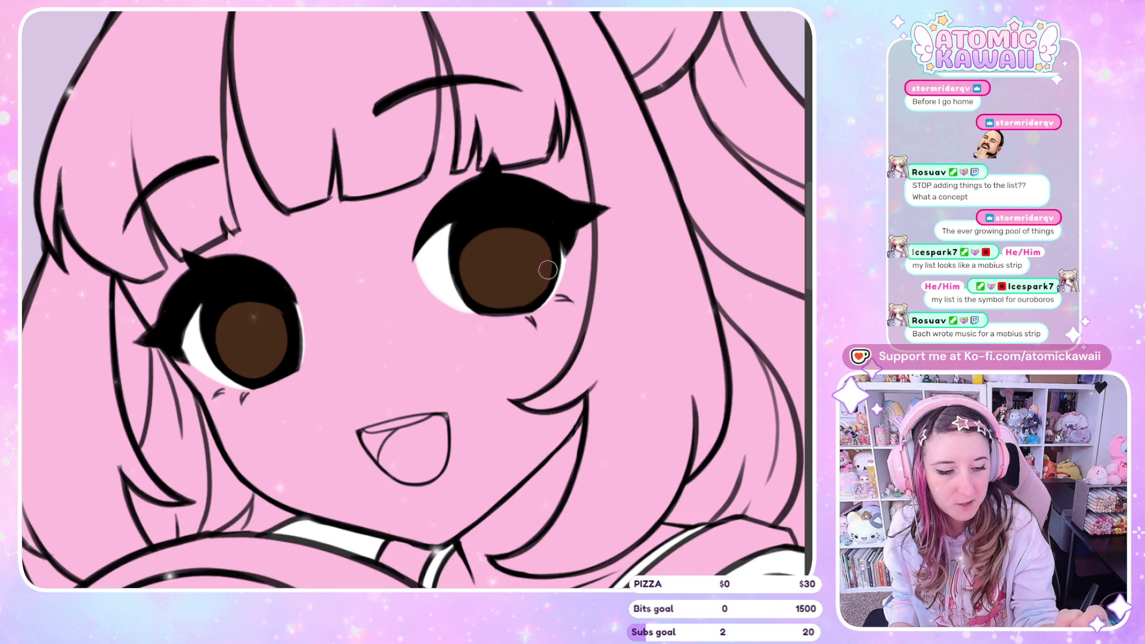
pyautogui.press('h')
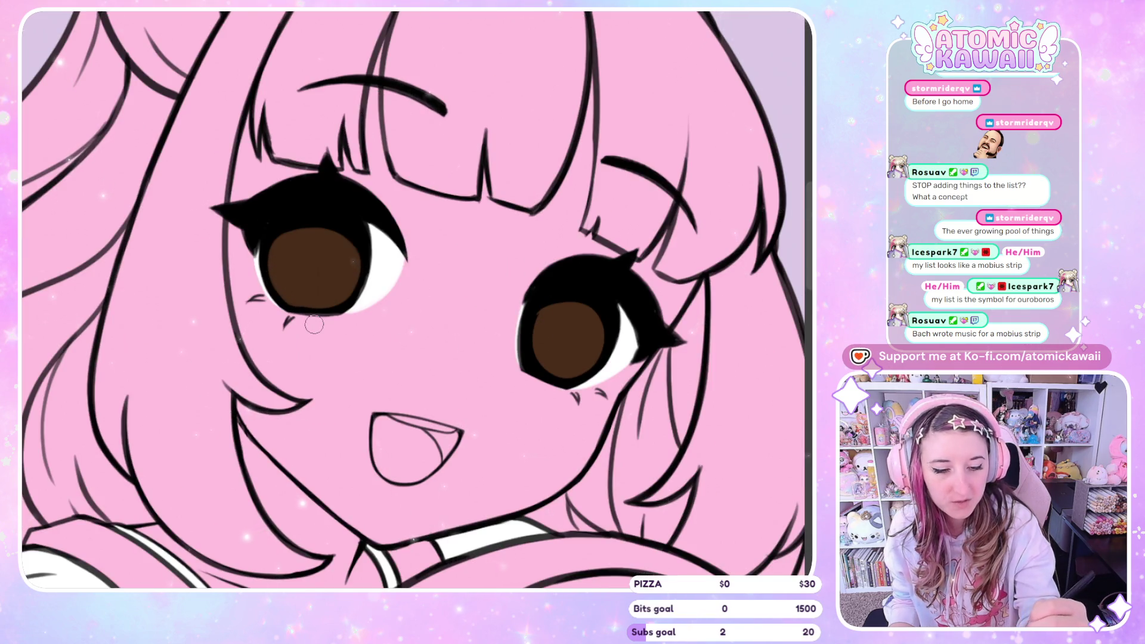
pyautogui.press('h')
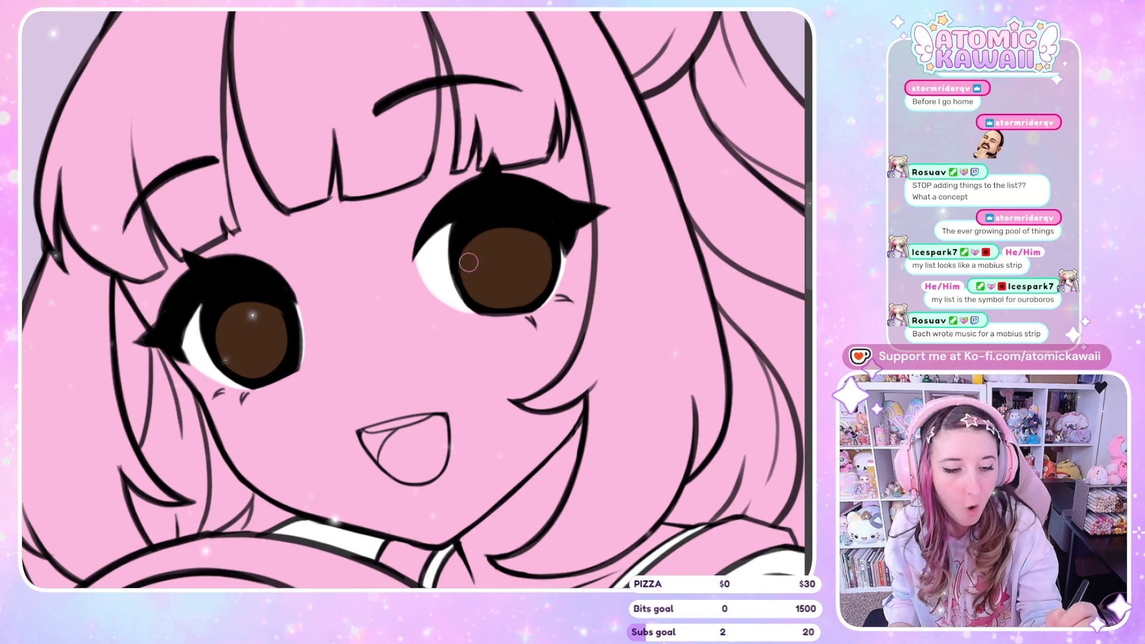
pyautogui.press('h')
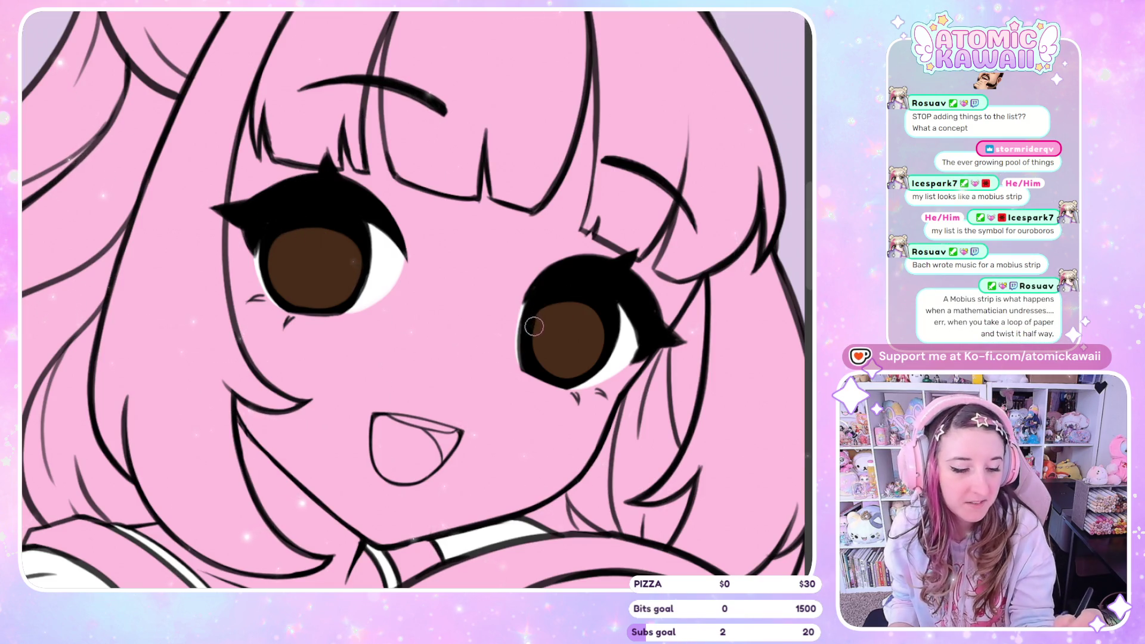
pyautogui.press('h')
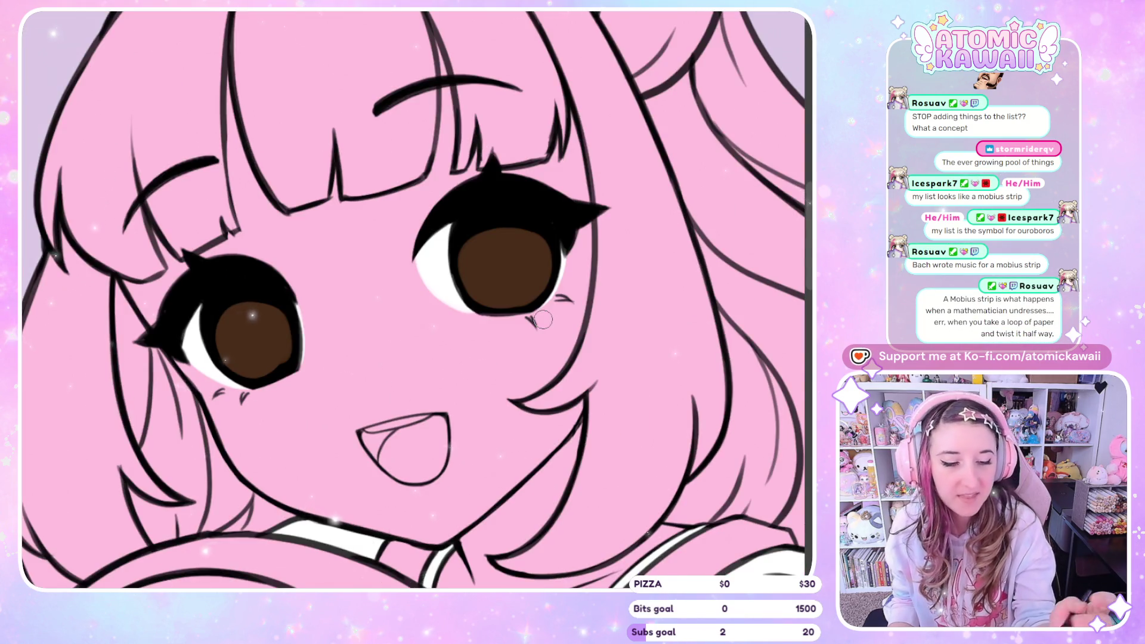
pyautogui.press('h')
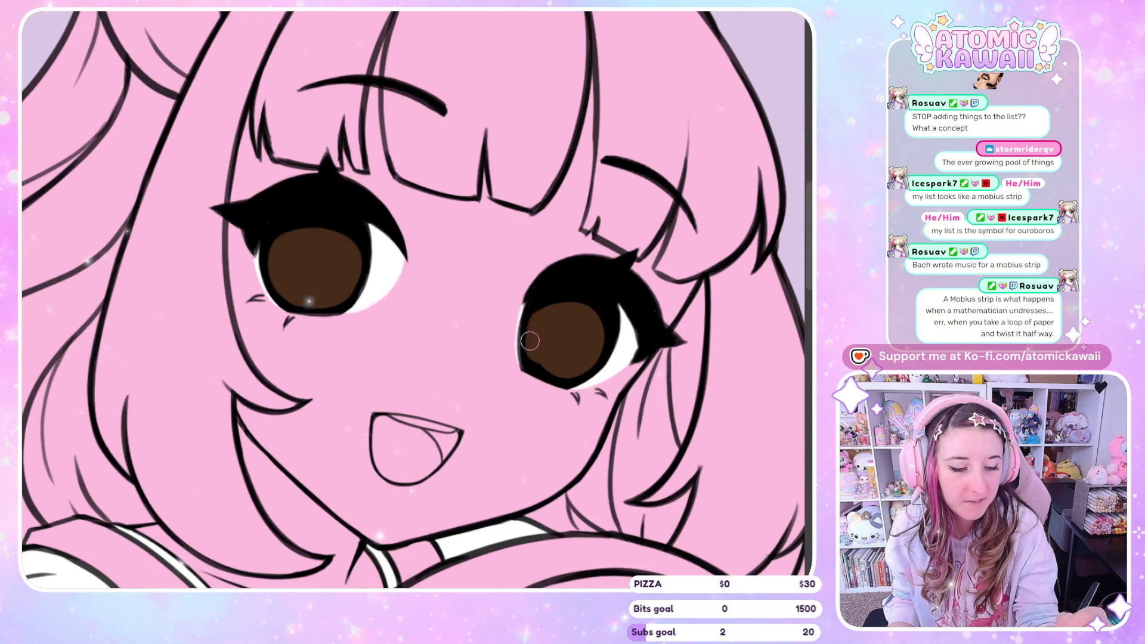
pyautogui.press('h')
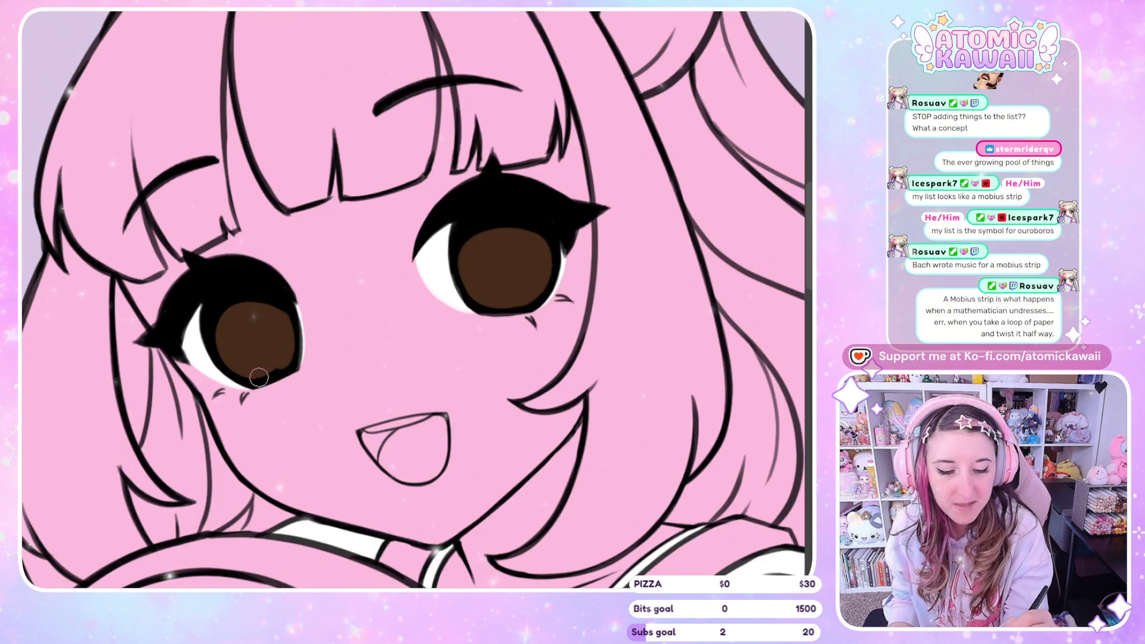
pyautogui.press('h')
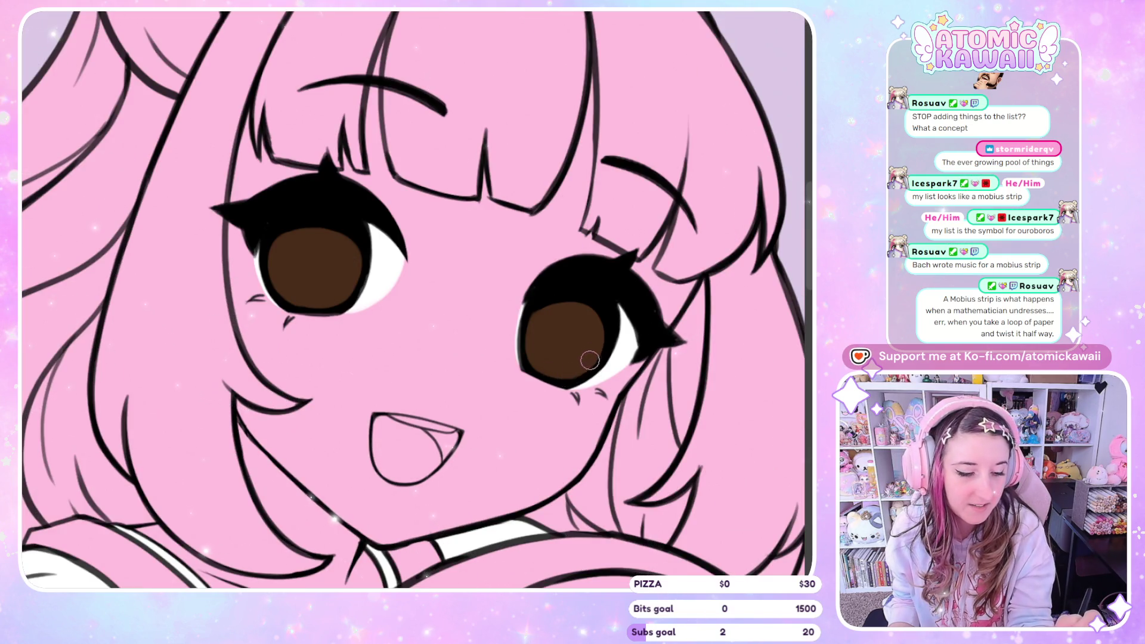
pyautogui.press('h')
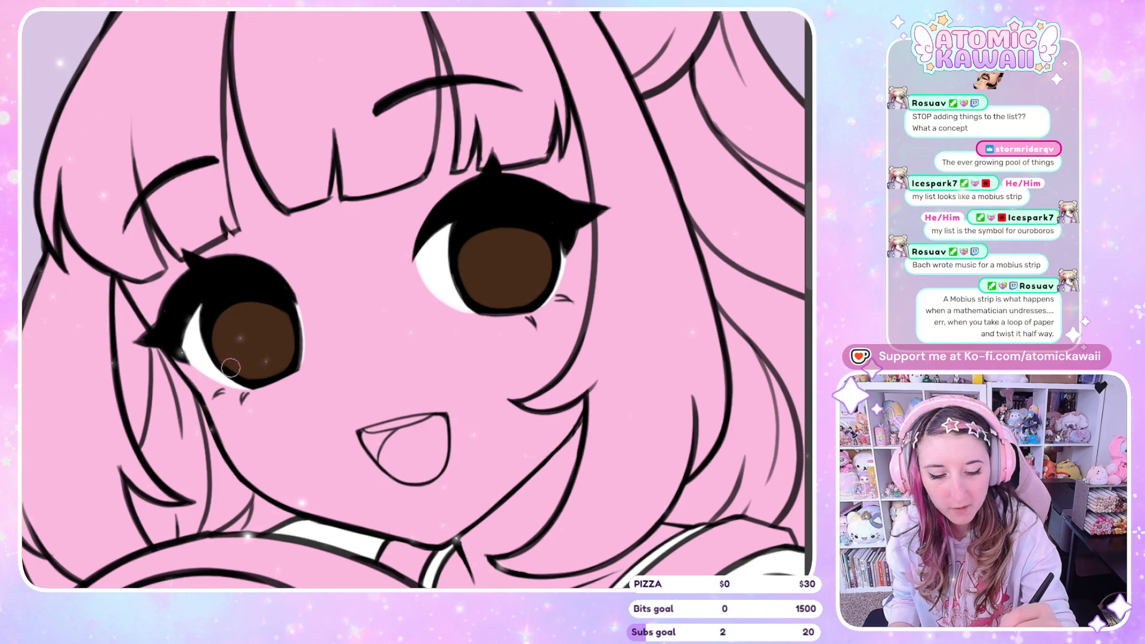
pyautogui.press('h')
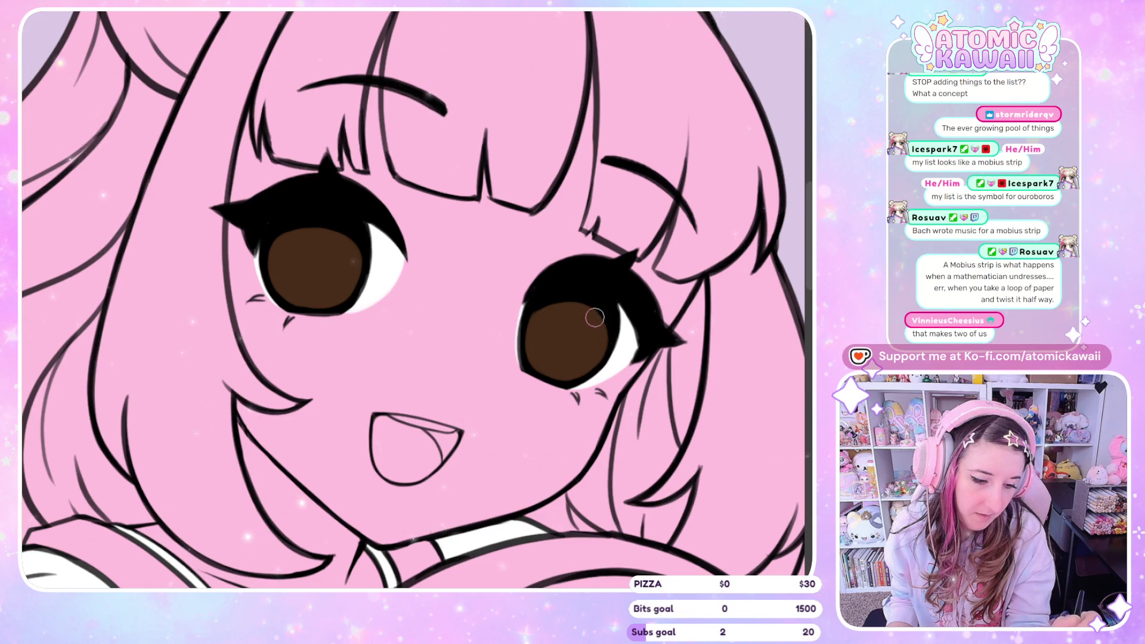
pyautogui.press('h')
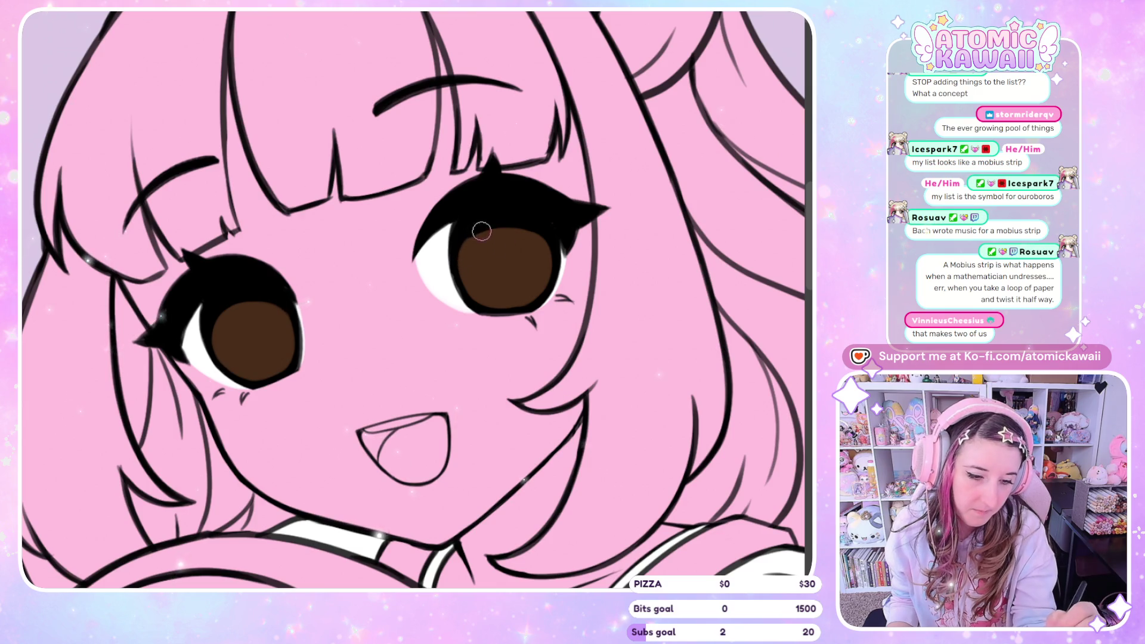
pyautogui.press('h')
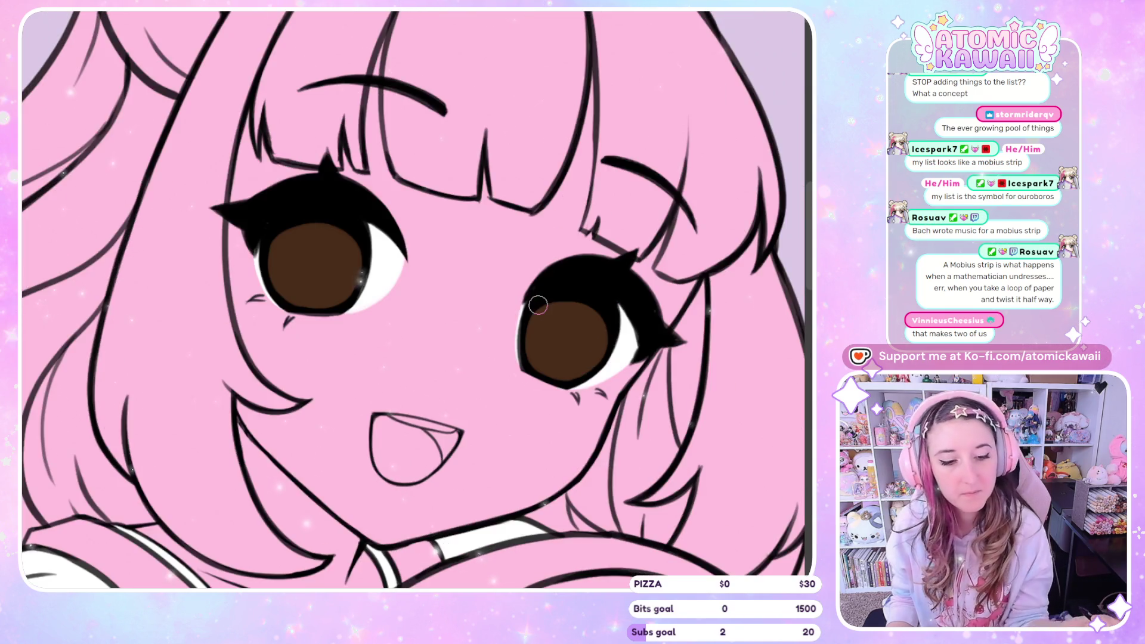
pyautogui.press('h')
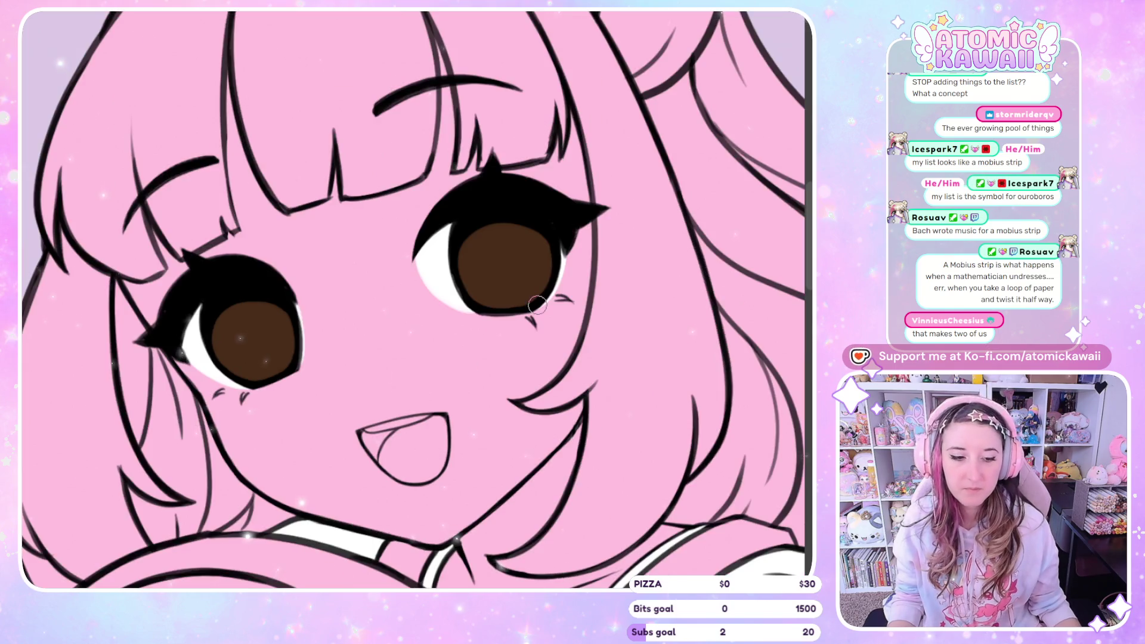
pyautogui.press('h')
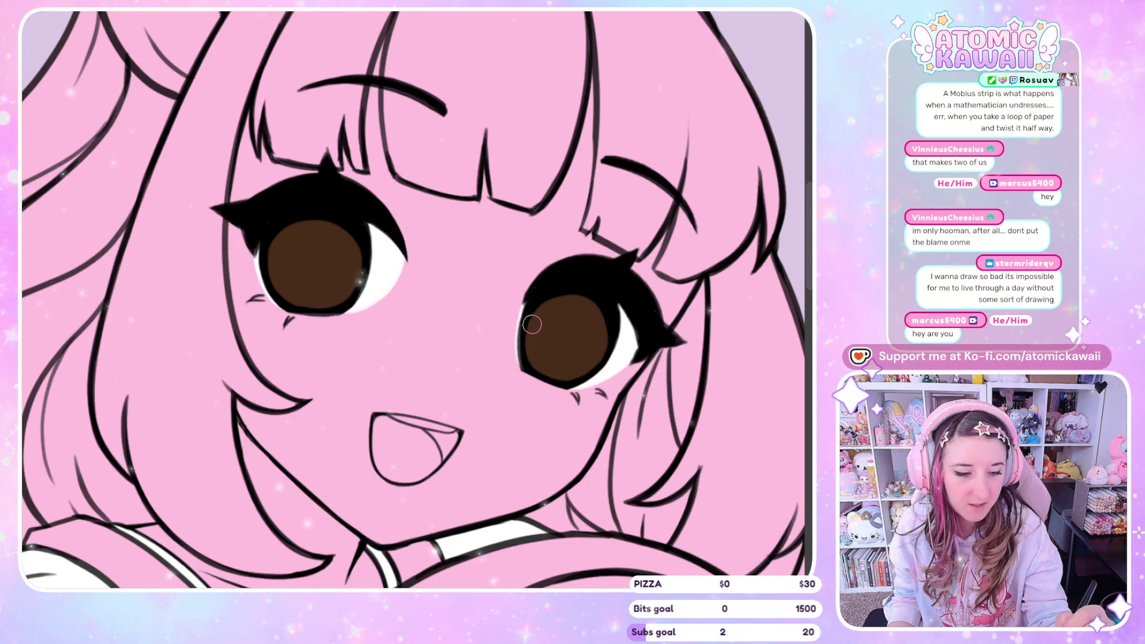
pyautogui.press('h')
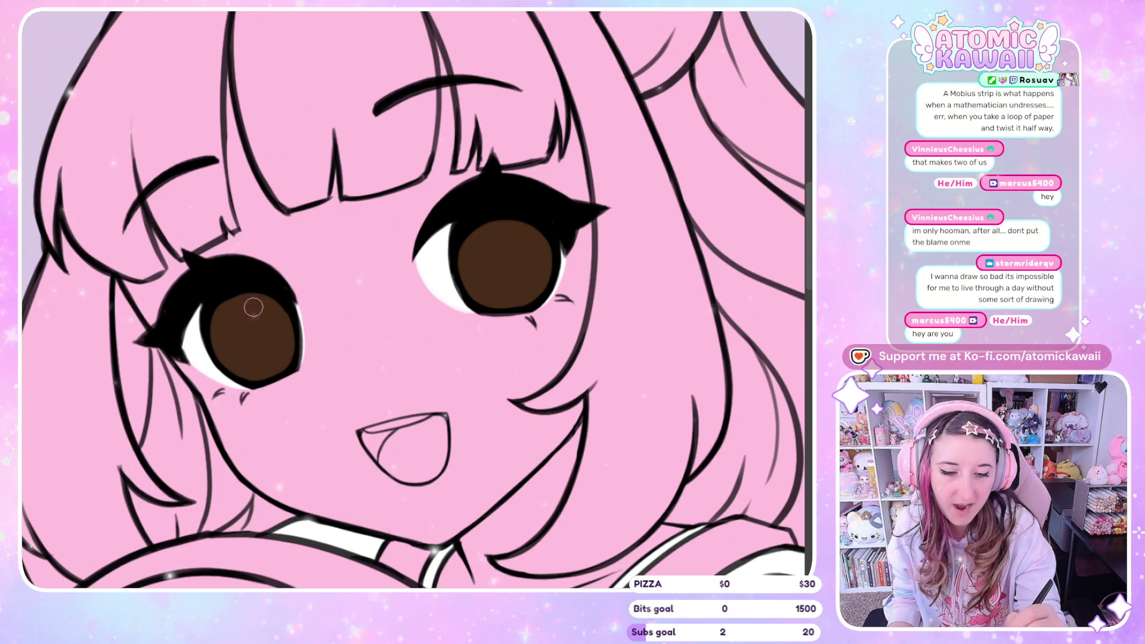
pyautogui.press('h')
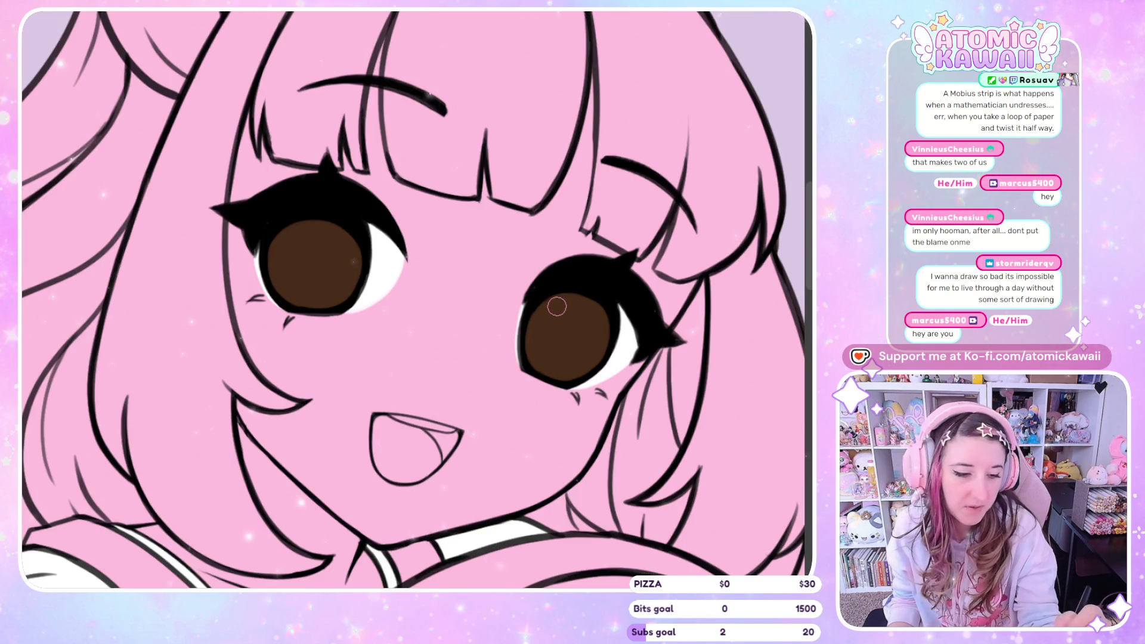
pyautogui.press('h')
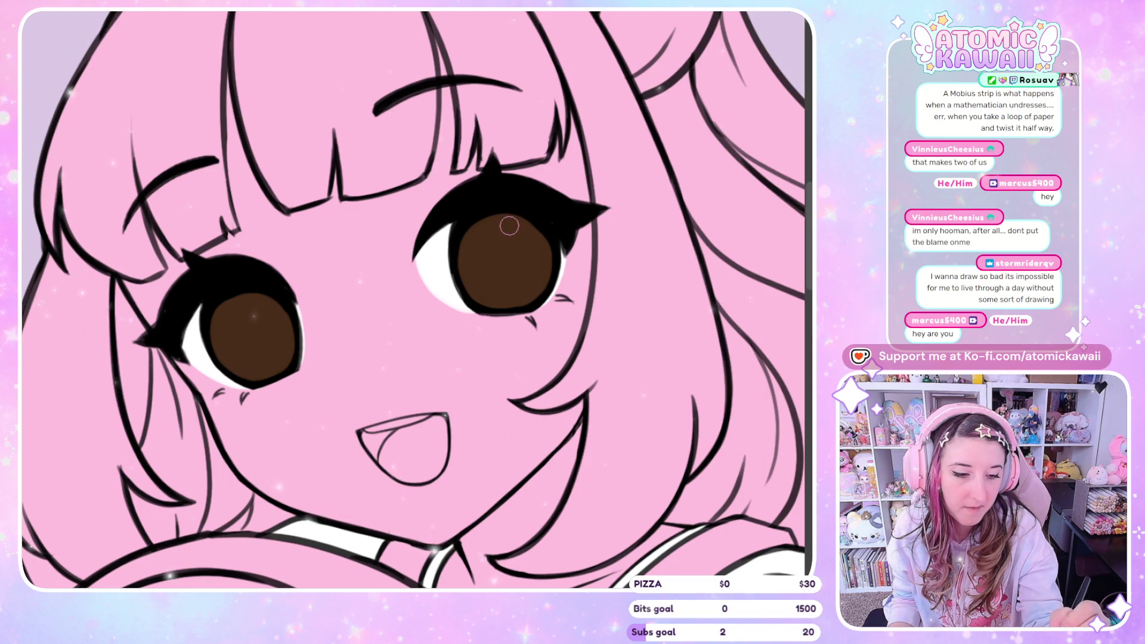
pyautogui.press('h')
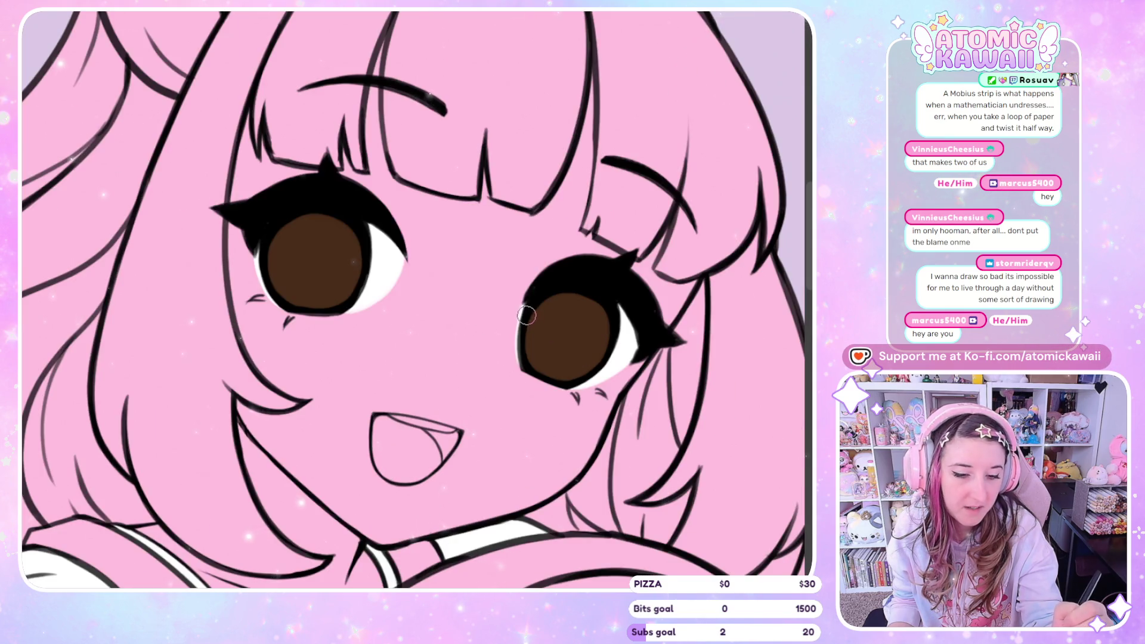
pyautogui.press('h')
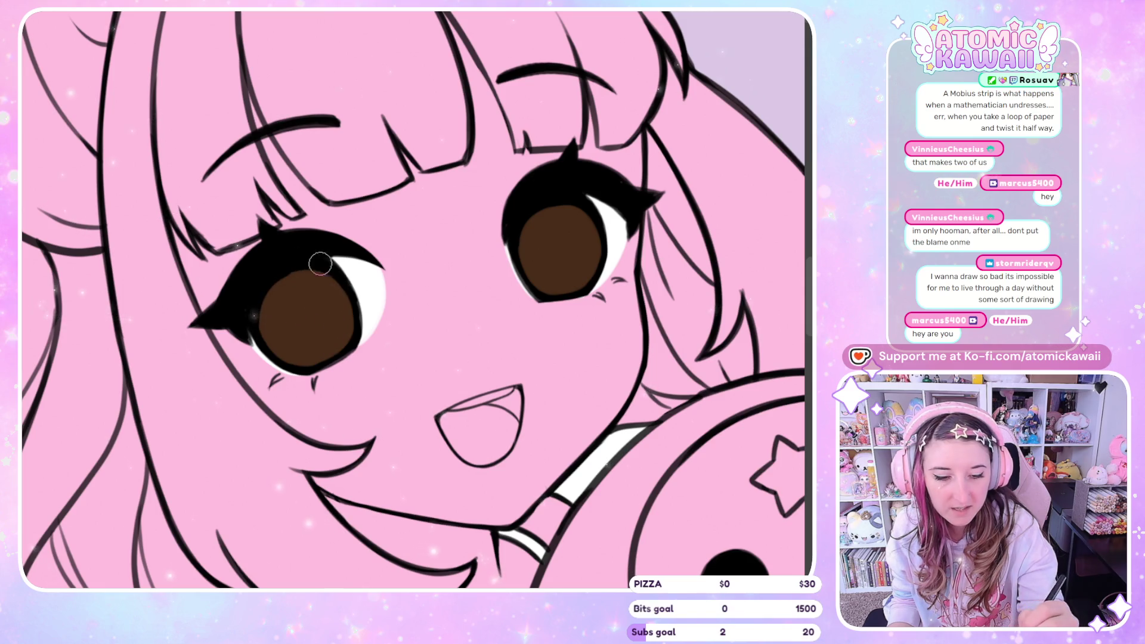
pyautogui.press('h')
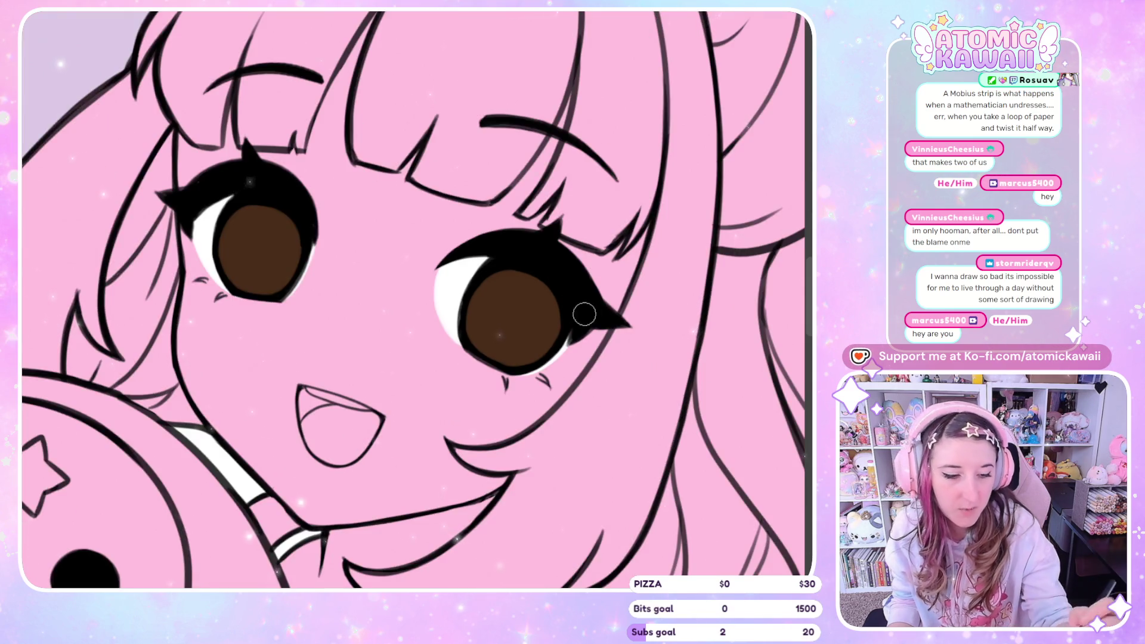
pyautogui.press('h')
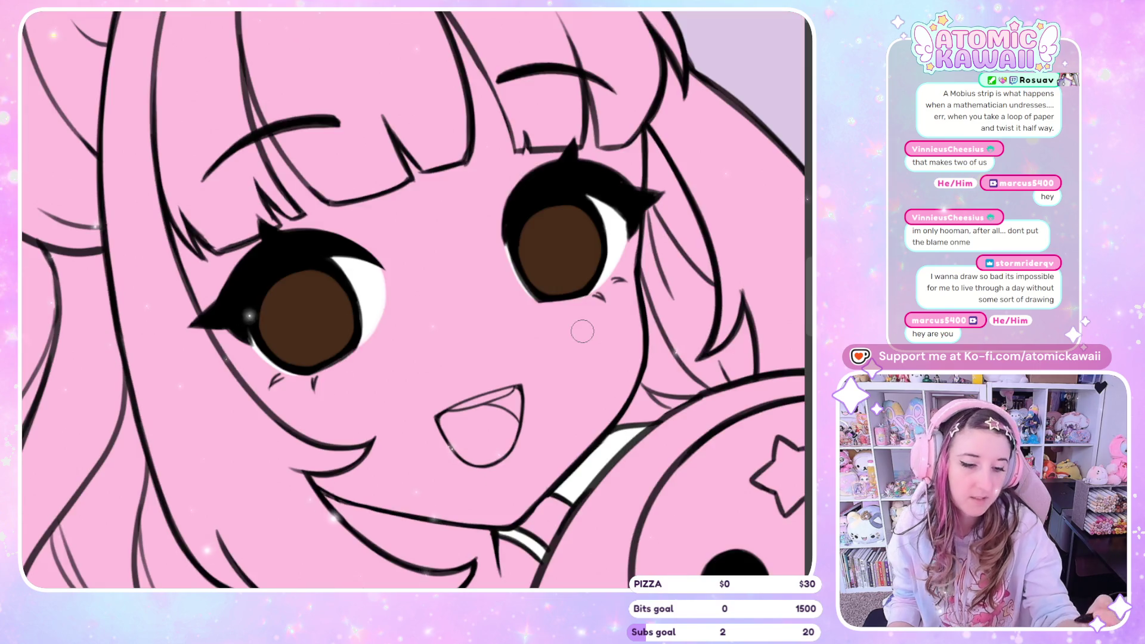
pyautogui.press('h')
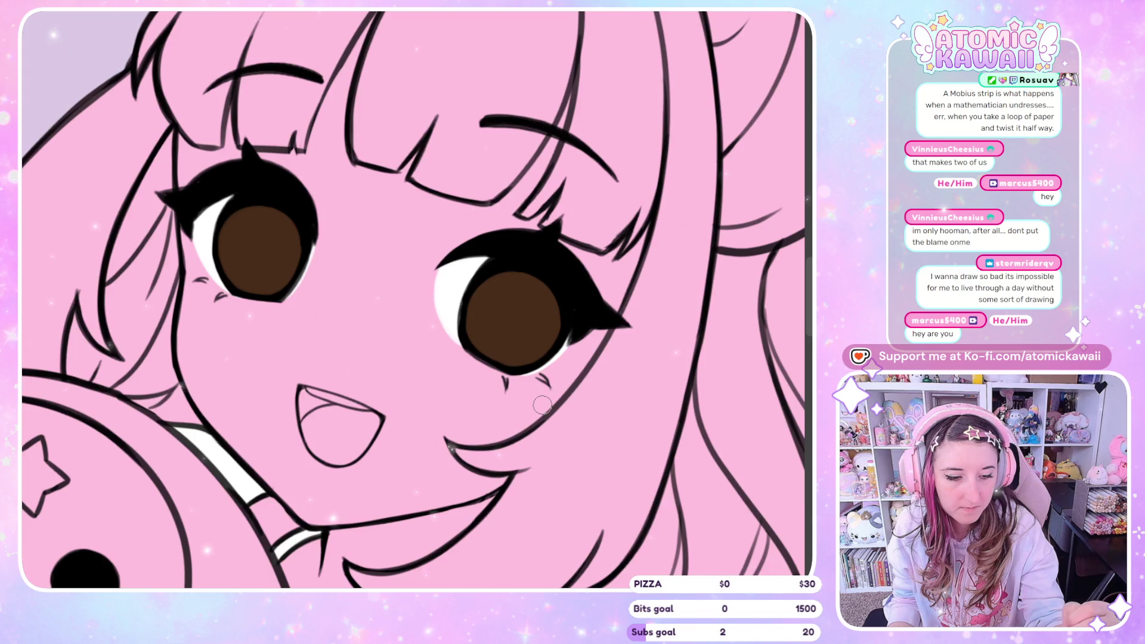
pyautogui.press('h')
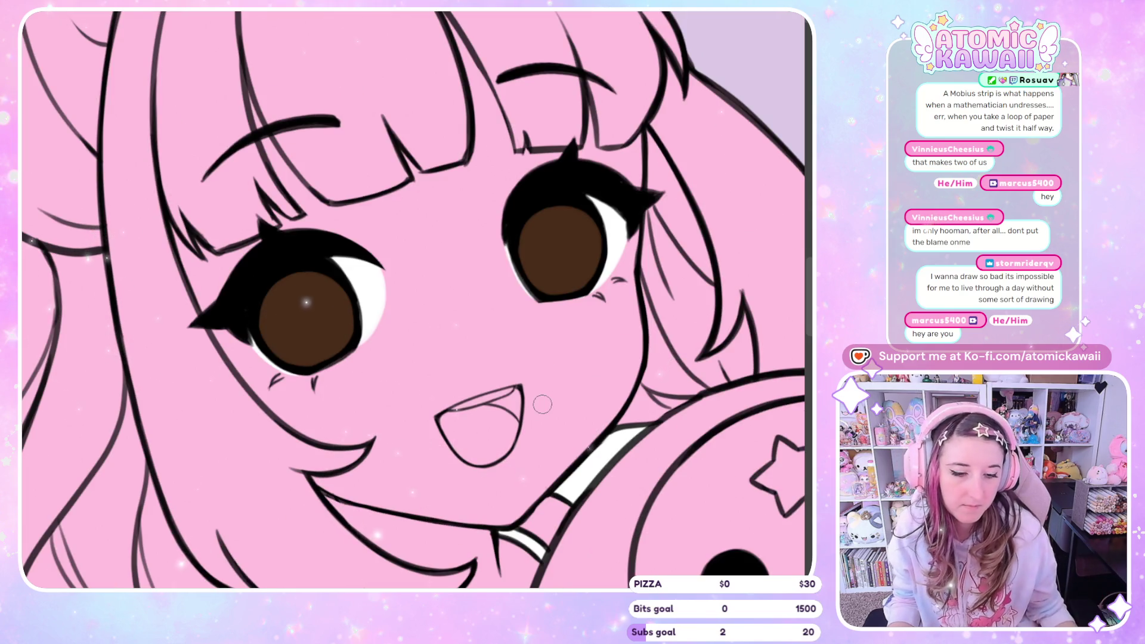
pyautogui.scroll(-5, 542, 405)
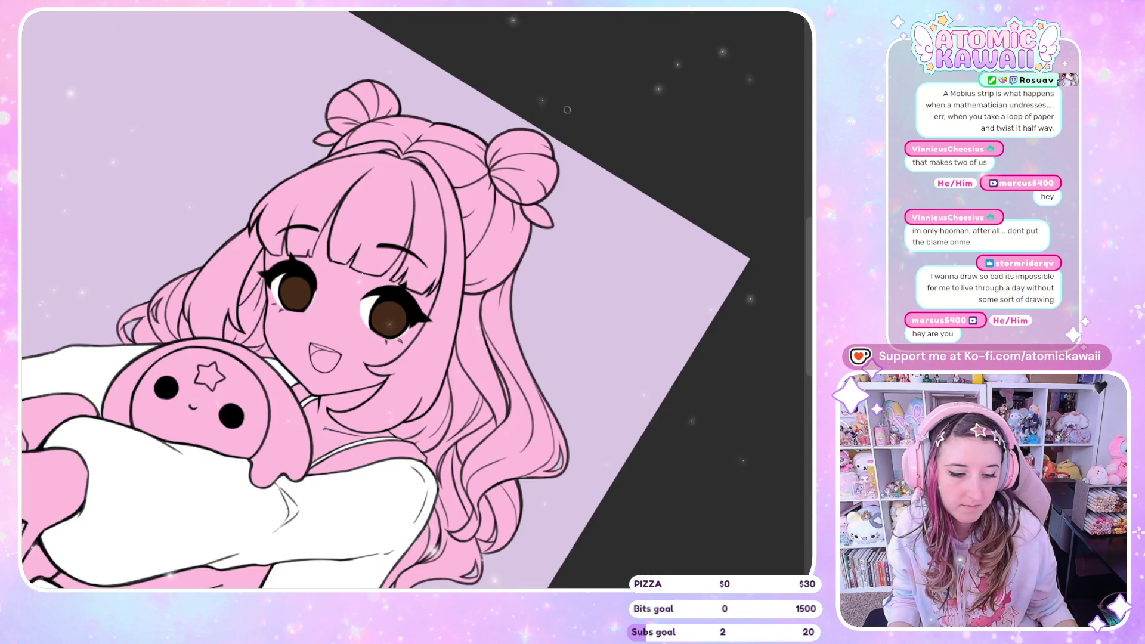
pyautogui.hotkey('ctrl', '0')
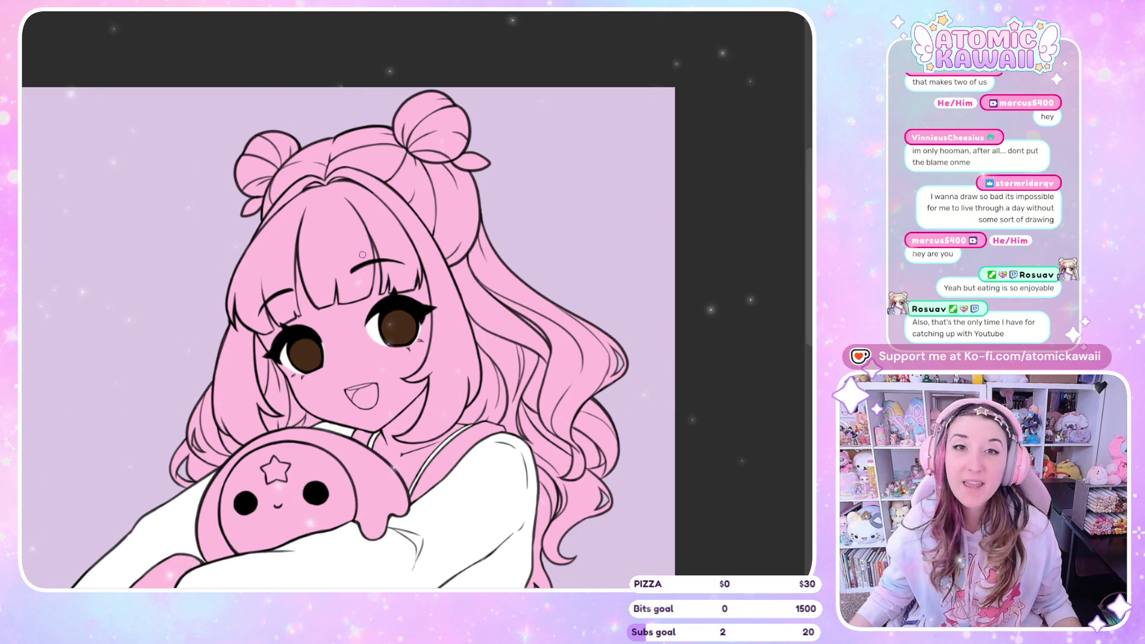
pyautogui.scroll(-2, 337, 333)
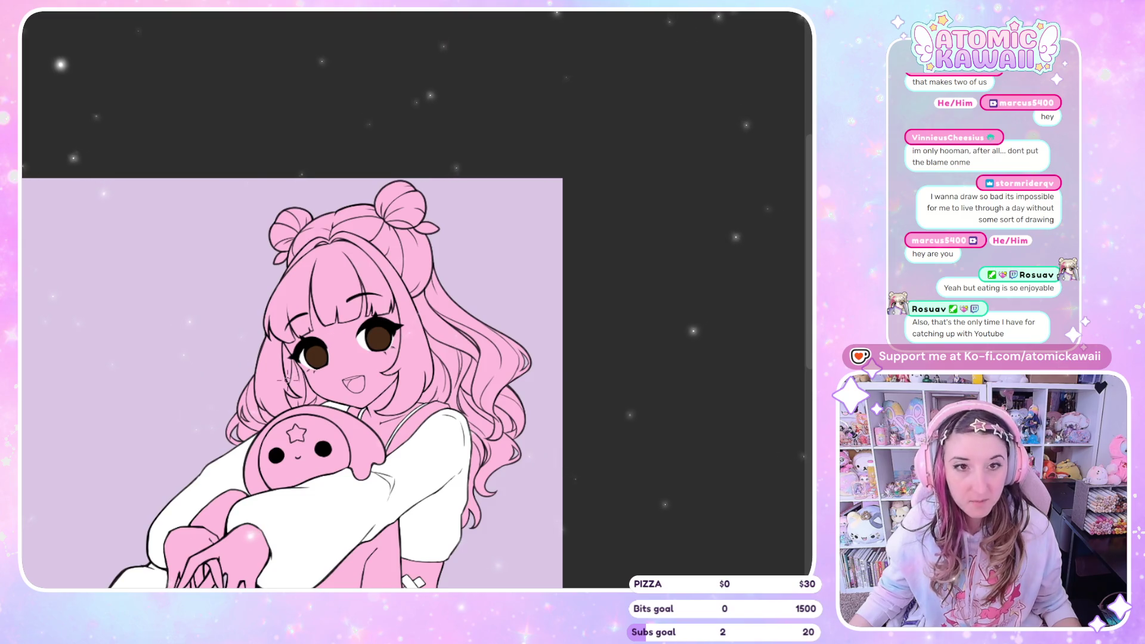
pyautogui.scroll(4, 225, 480)
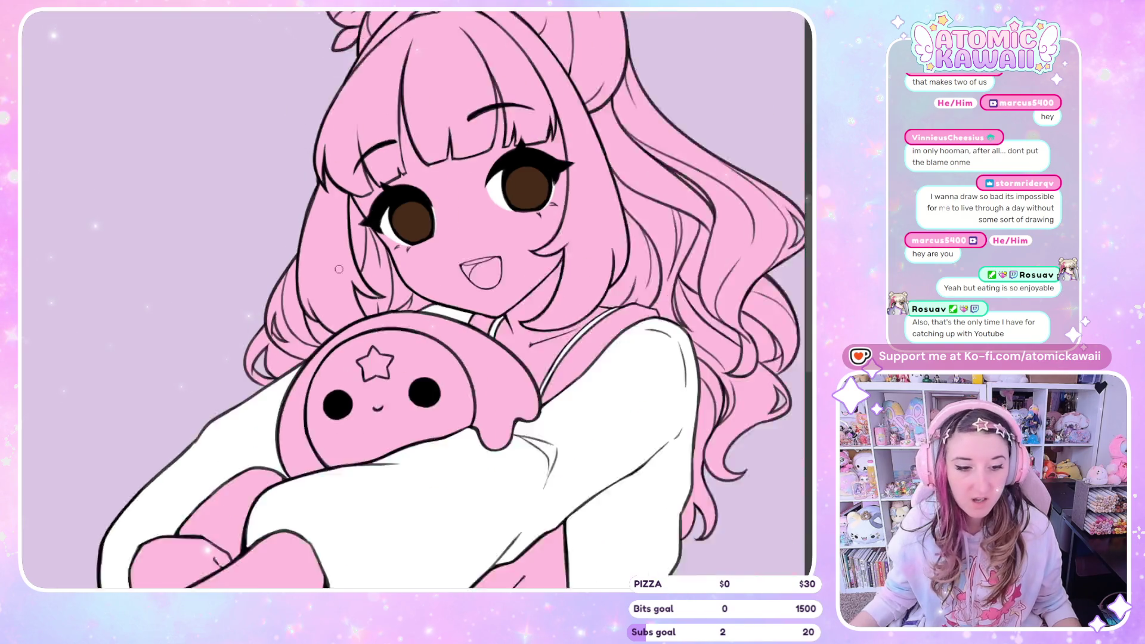
pyautogui.scroll(3, 455, 217)
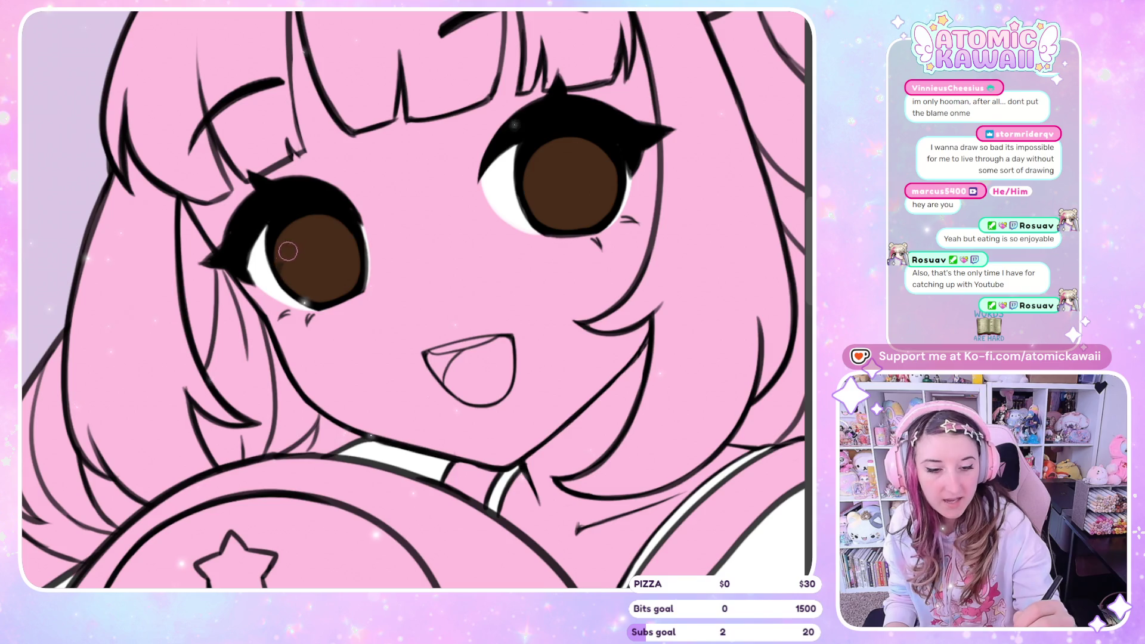
# Step: Brush darker brown shadows across the tops of both irises
pyautogui.moveTo(279, 285)
pyautogui.mouseDown()
pyautogui.moveTo(292, 244)
pyautogui.moveTo(365, 236)
pyautogui.mouseUp()
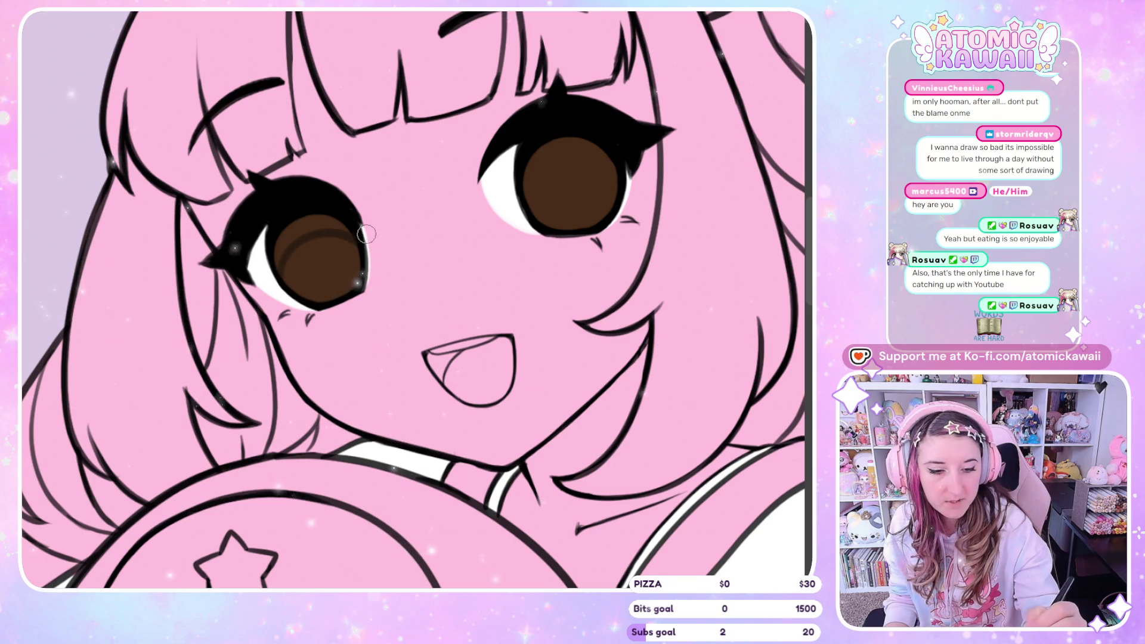
pyautogui.moveTo(519, 199)
pyautogui.mouseDown()
pyautogui.moveTo(540, 173)
pyautogui.moveTo(623, 179)
pyautogui.mouseUp()
pyautogui.hotkey('ctrl', 'z')
pyautogui.moveTo(518, 182); pyautogui.dragTo(622, 179)
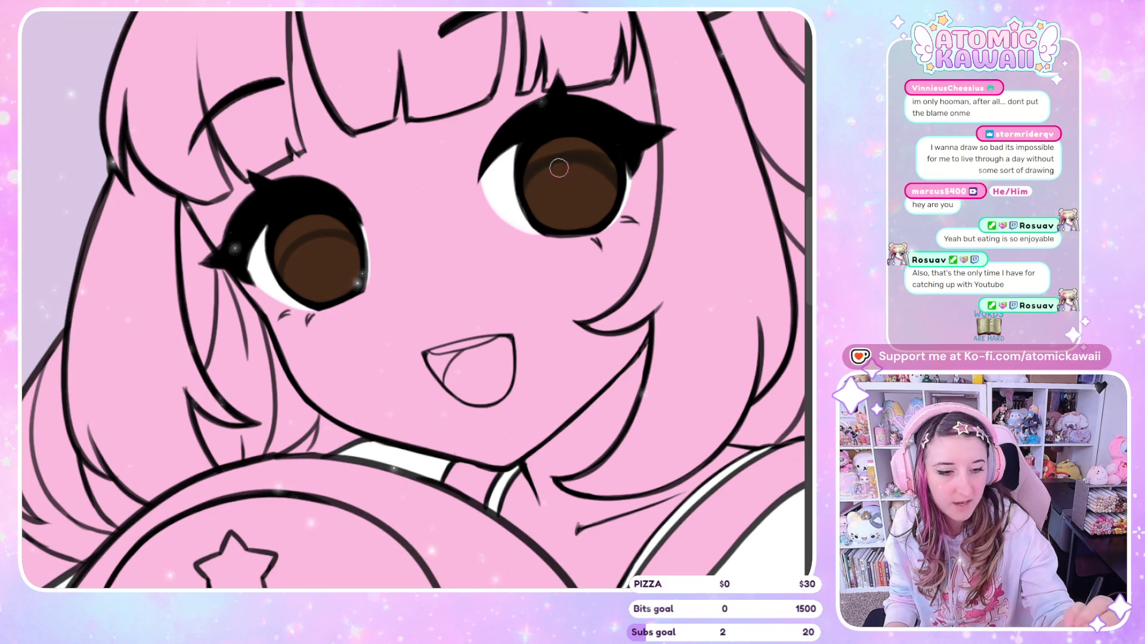
pyautogui.press('h')
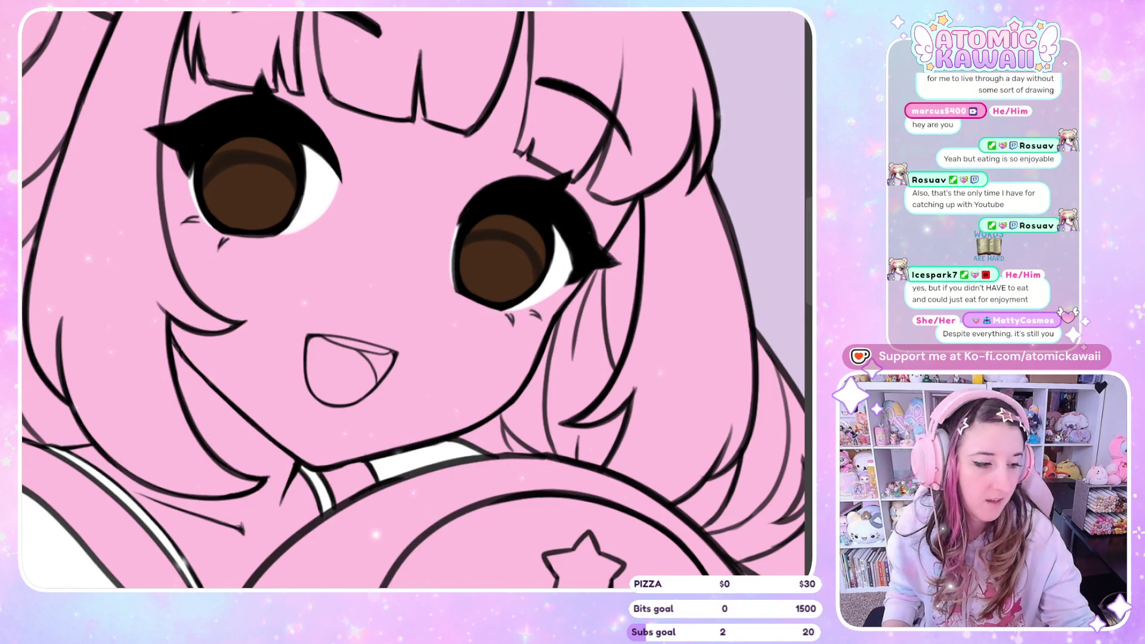
# Step: Lasso-fill extra darker brown shading areas across the left and right irises
pyautogui.press('h')
pyautogui.moveTo(269, 241)
pyautogui.mouseDown()
pyautogui.moveTo(279, 277)
pyautogui.moveTo(340, 226)
pyautogui.mouseUp()
pyautogui.moveTo(518, 188)
pyautogui.mouseDown()
pyautogui.moveTo(632, 176)
pyautogui.moveTo(531, 182)
pyautogui.mouseUp()
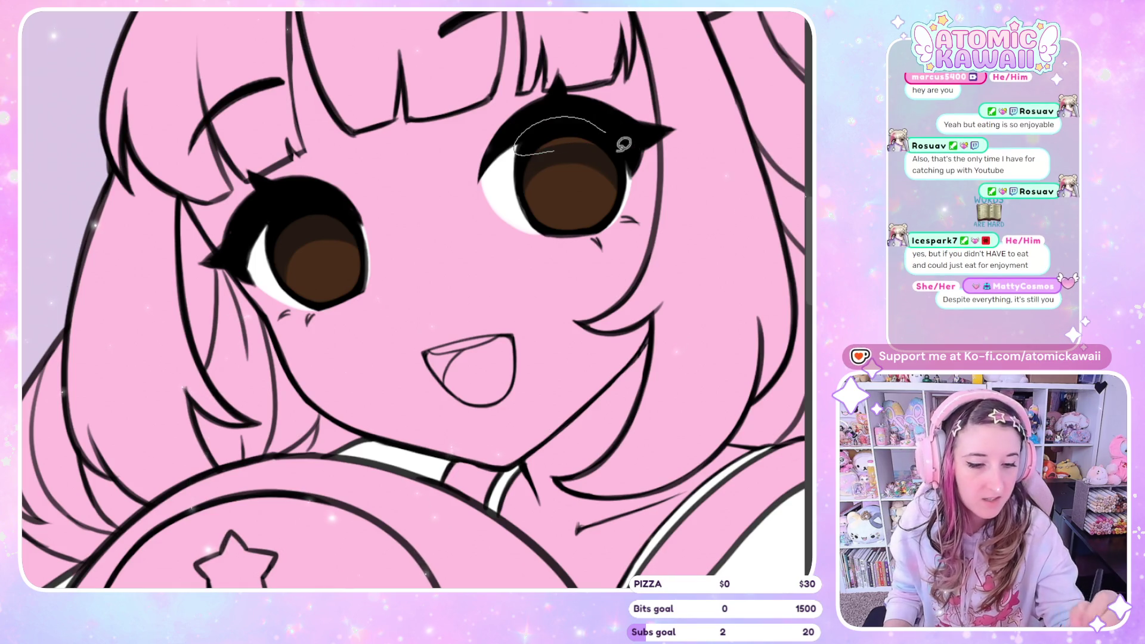
# Step: Compare the irises in mirrored view and darken the lower left of the right iris
pyautogui.press('m')
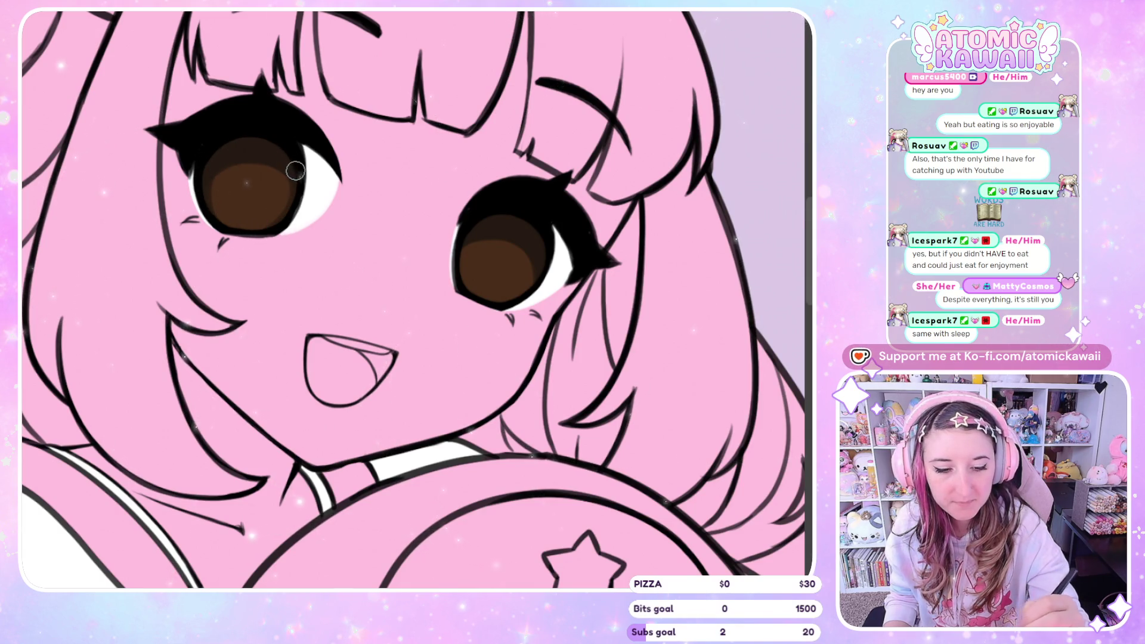
pyautogui.press('h')
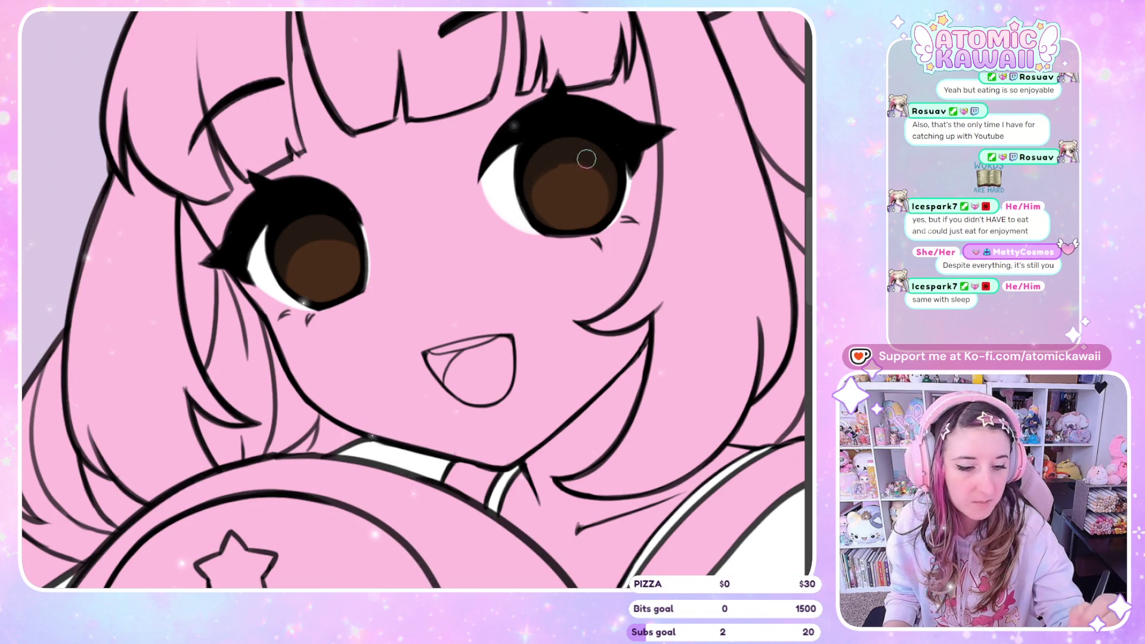
pyautogui.press('h')
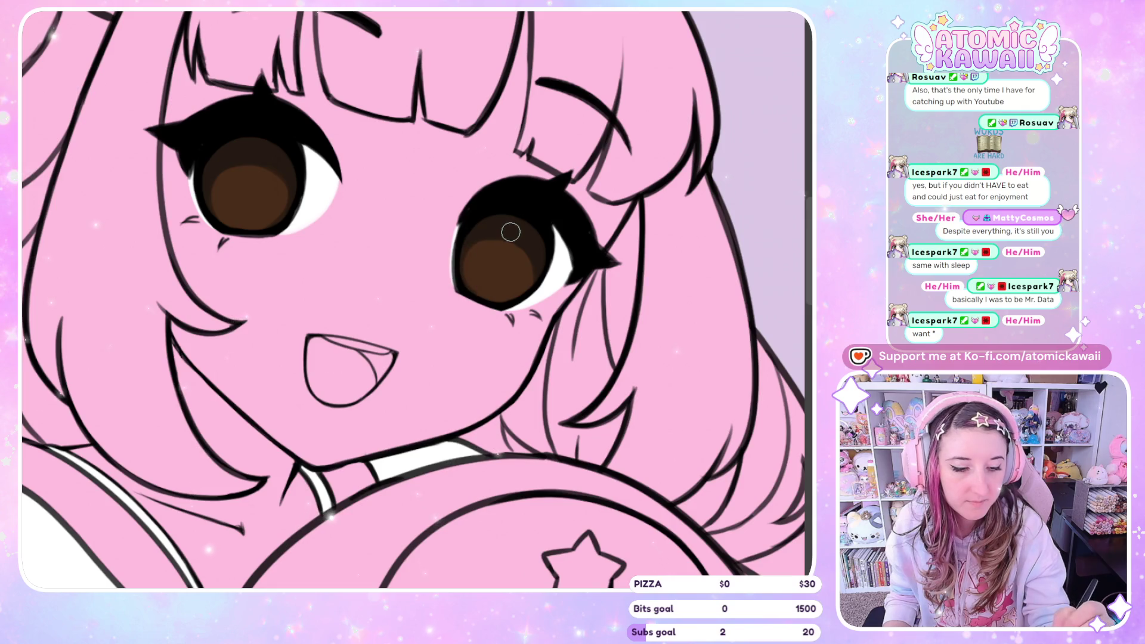
pyautogui.press('h')
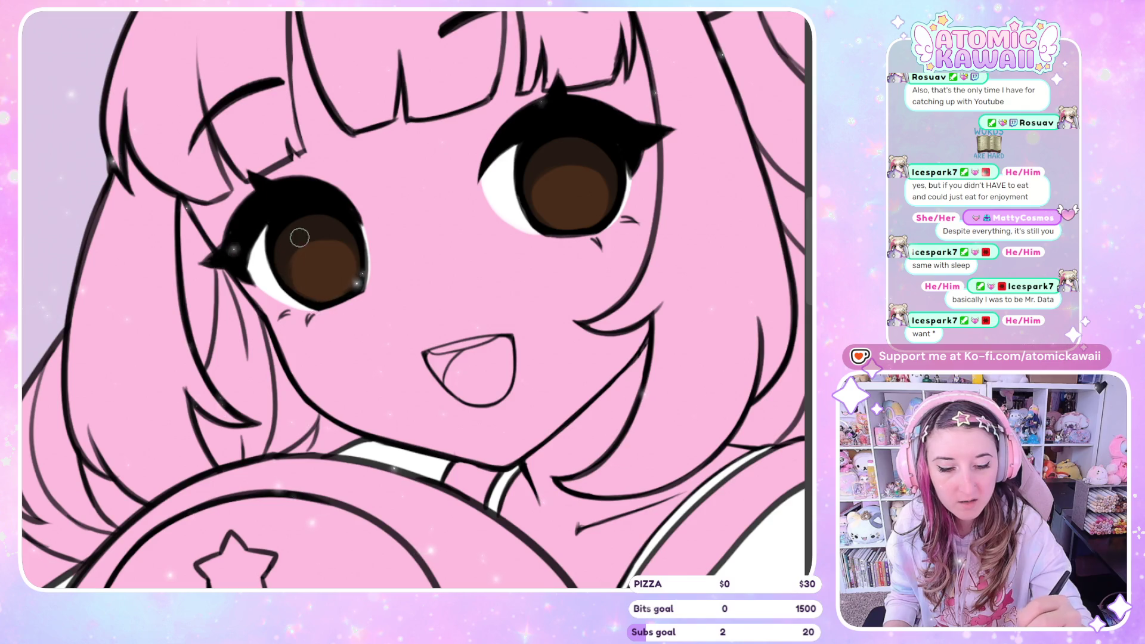
pyautogui.press('h')
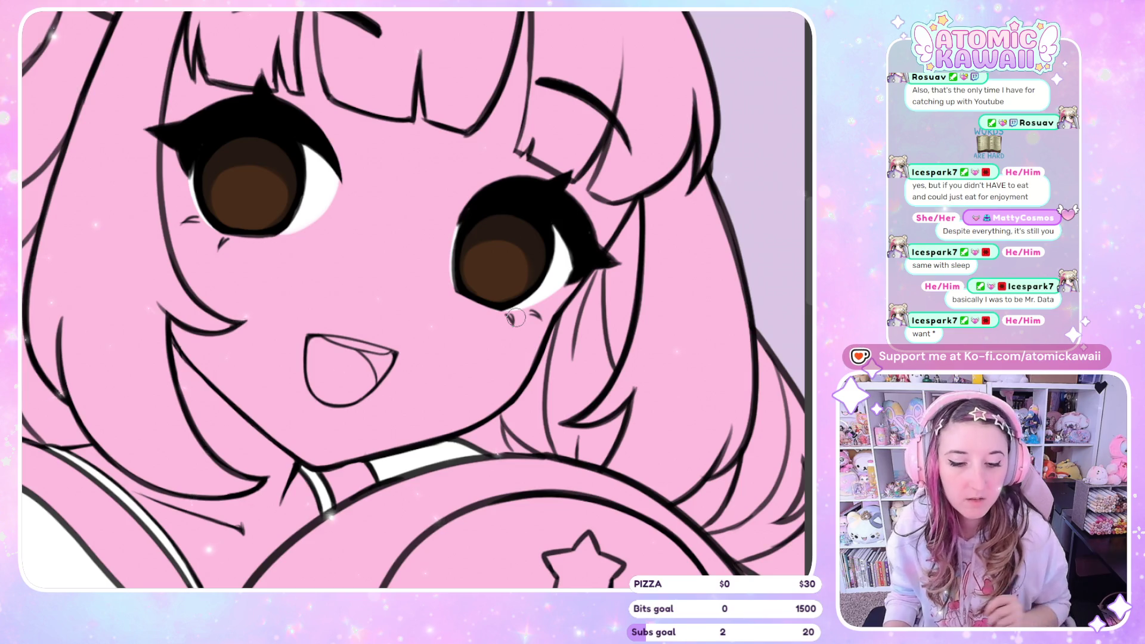
pyautogui.press('h')
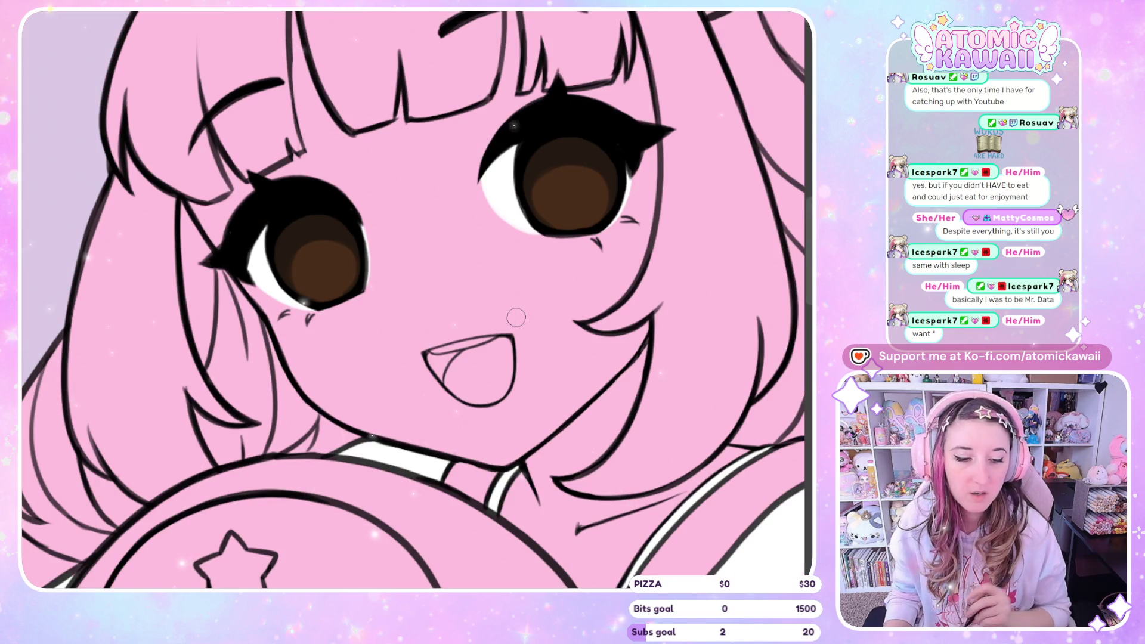
pyautogui.press('h')
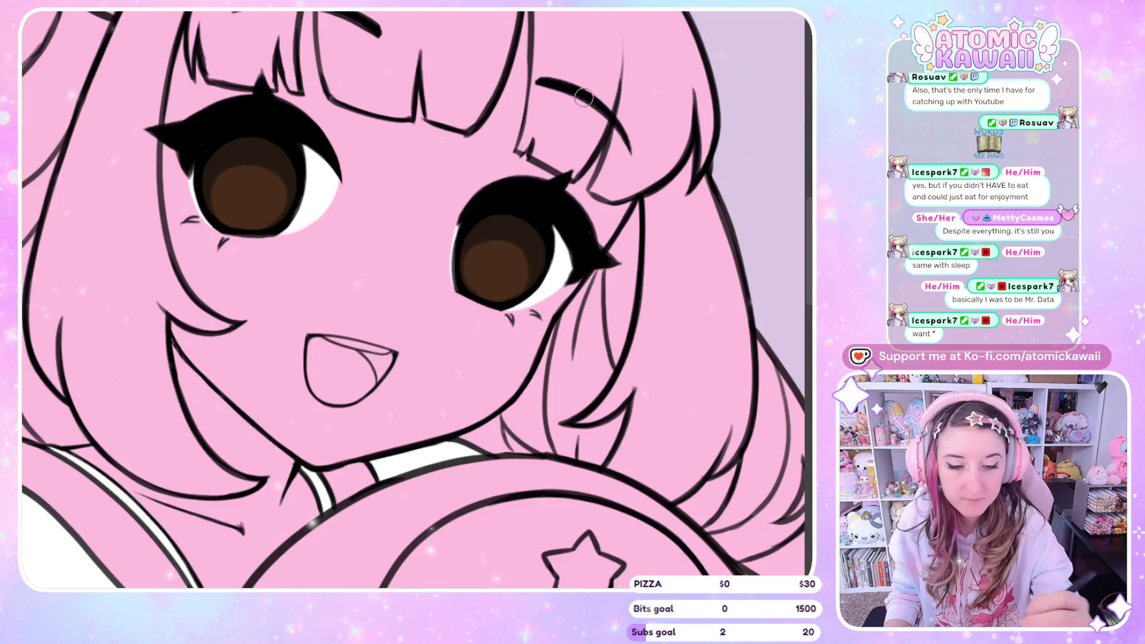
pyautogui.press('h')
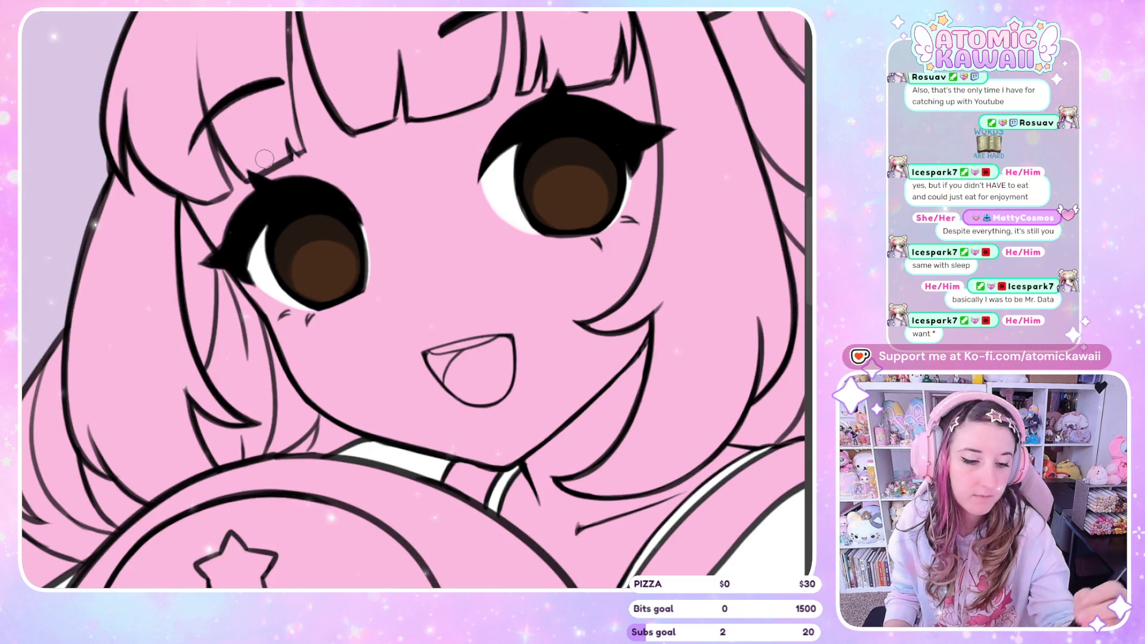
pyautogui.moveTo(558, 232); pyautogui.dragTo(579, 161)
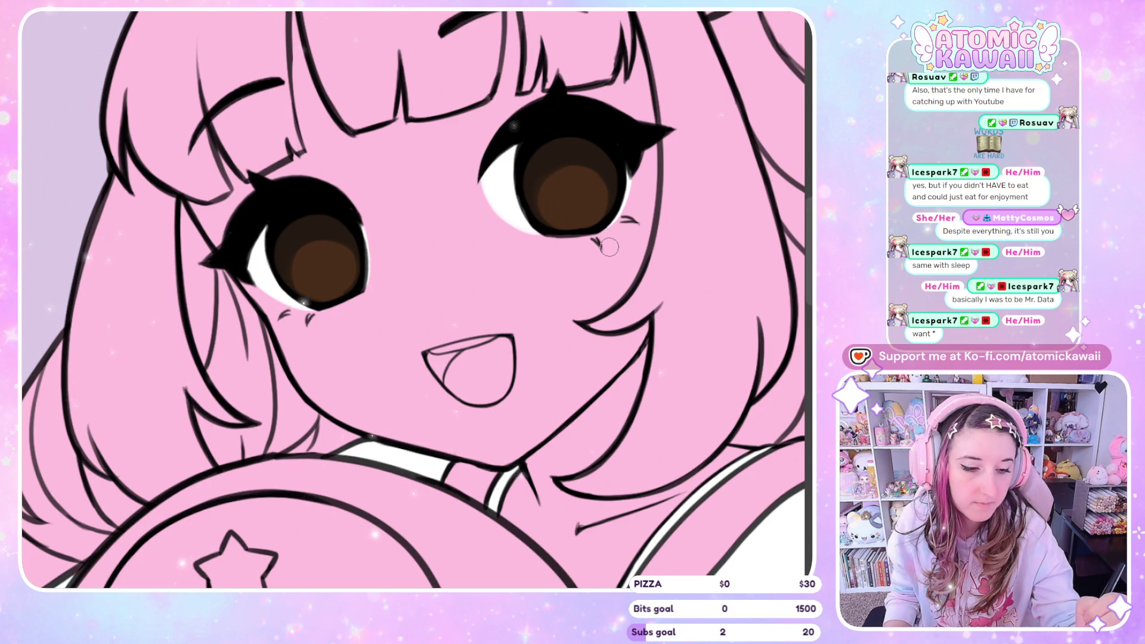
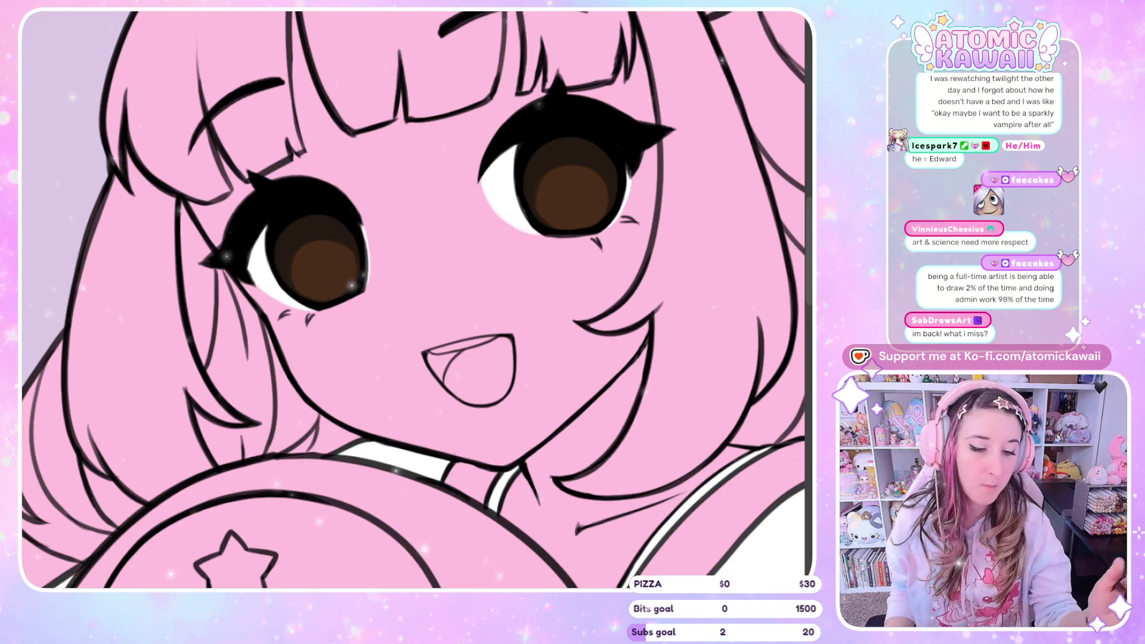
# Step: Try tan highlight strokes in the left and right irises, then undo them
pyautogui.scroll(-1, 413, 299)
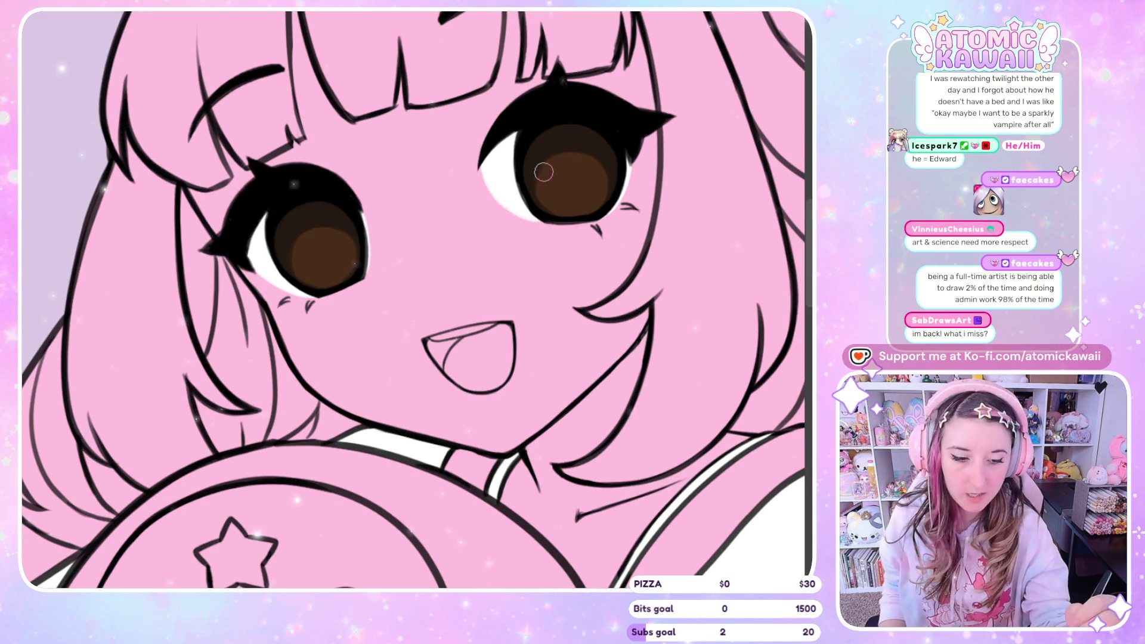
pyautogui.press('h')
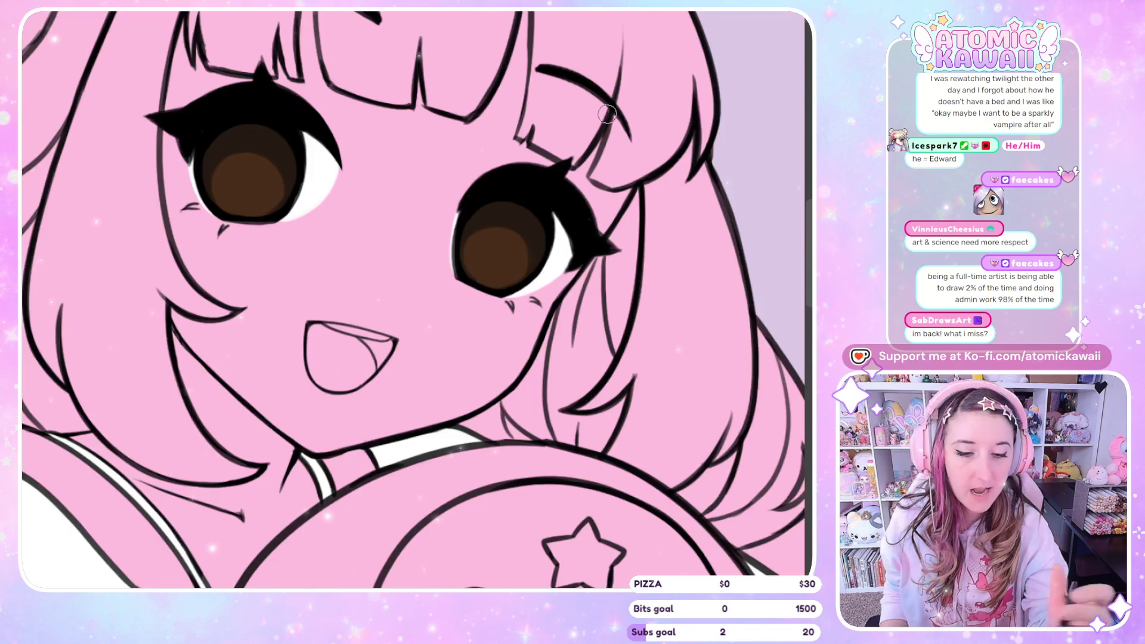
pyautogui.press('h')
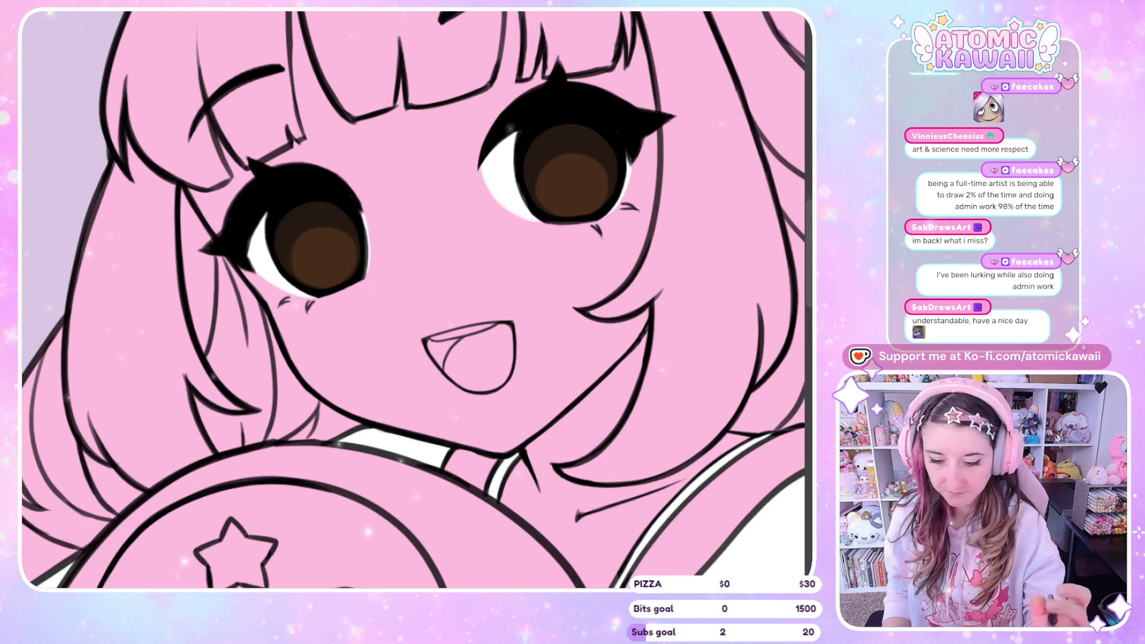
pyautogui.moveTo(325, 293); pyautogui.dragTo(329, 276)
pyautogui.hotkey('ctrl', 'z')
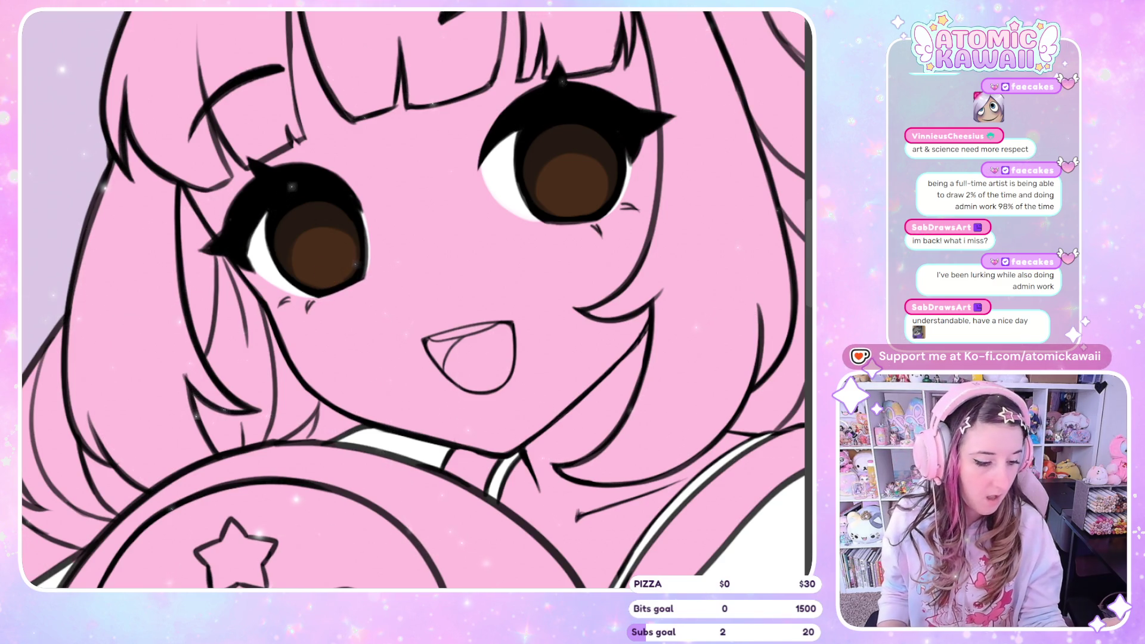
pyautogui.moveTo(332, 273); pyautogui.dragTo(334, 273)
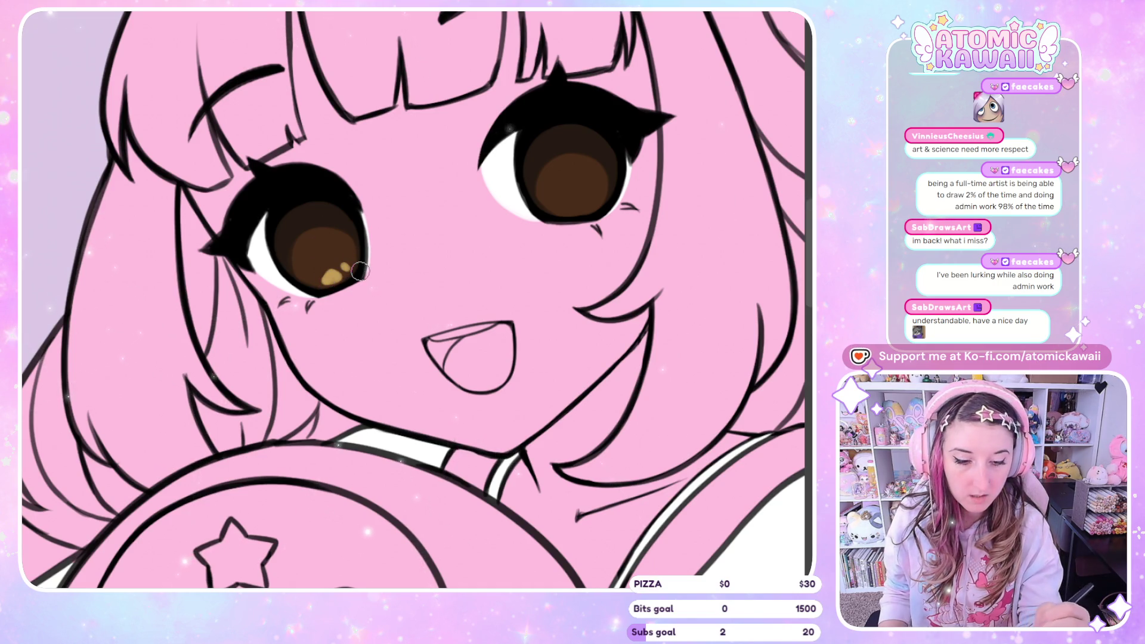
pyautogui.moveTo(574, 205); pyautogui.dragTo(574, 205)
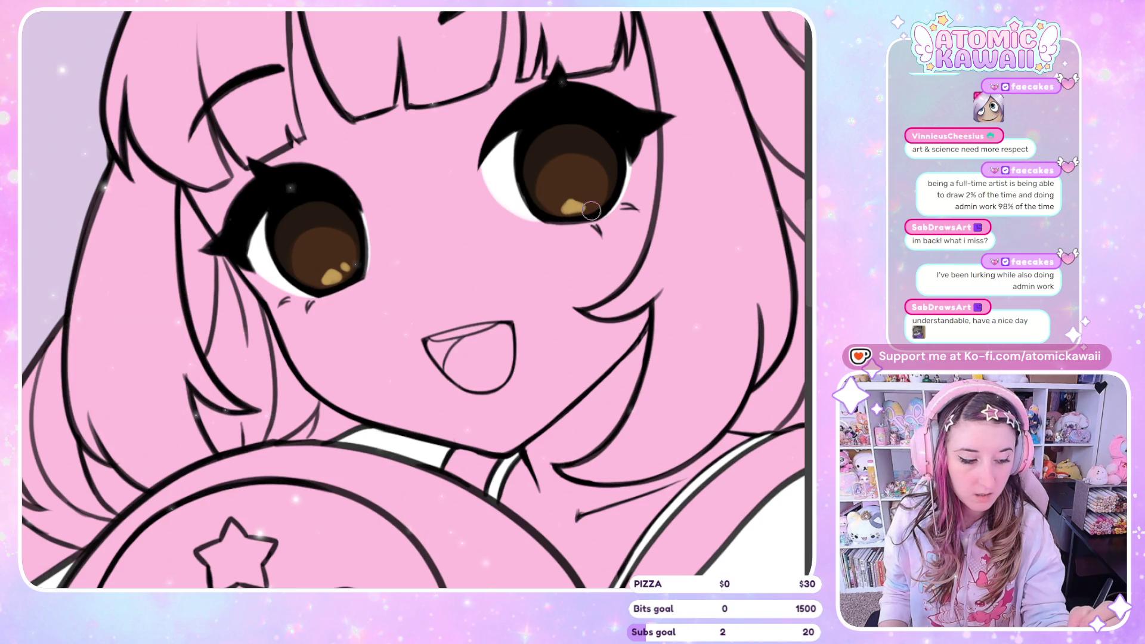
pyautogui.hotkey('ctrl', 'z')
pyautogui.hotkey('ctrl', 'z')
pyautogui.hotkey('ctrl', 'z')
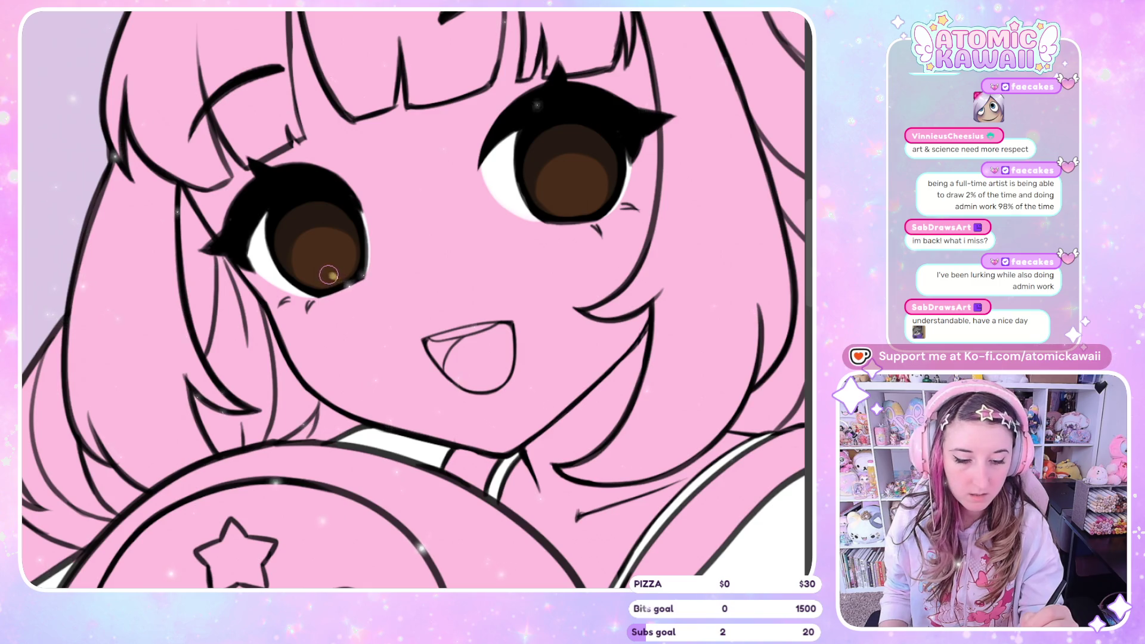
# Step: Dab two tan highlight dots in the left iris and one in the right, mirroring to check
pyautogui.click(327, 279)
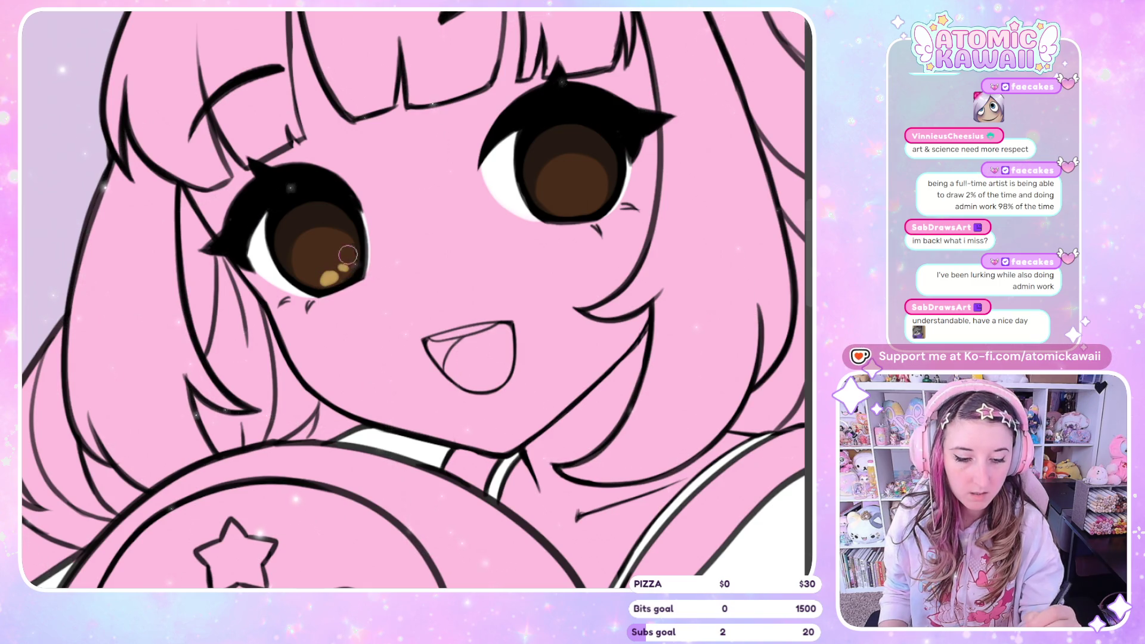
pyautogui.click(343, 268)
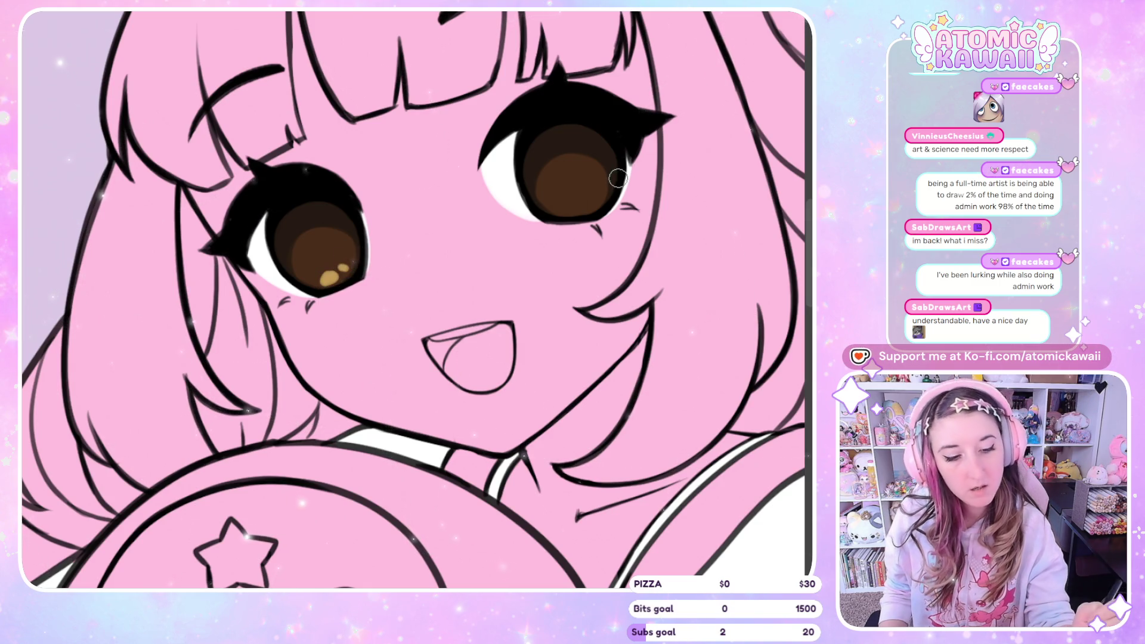
pyautogui.click(570, 204)
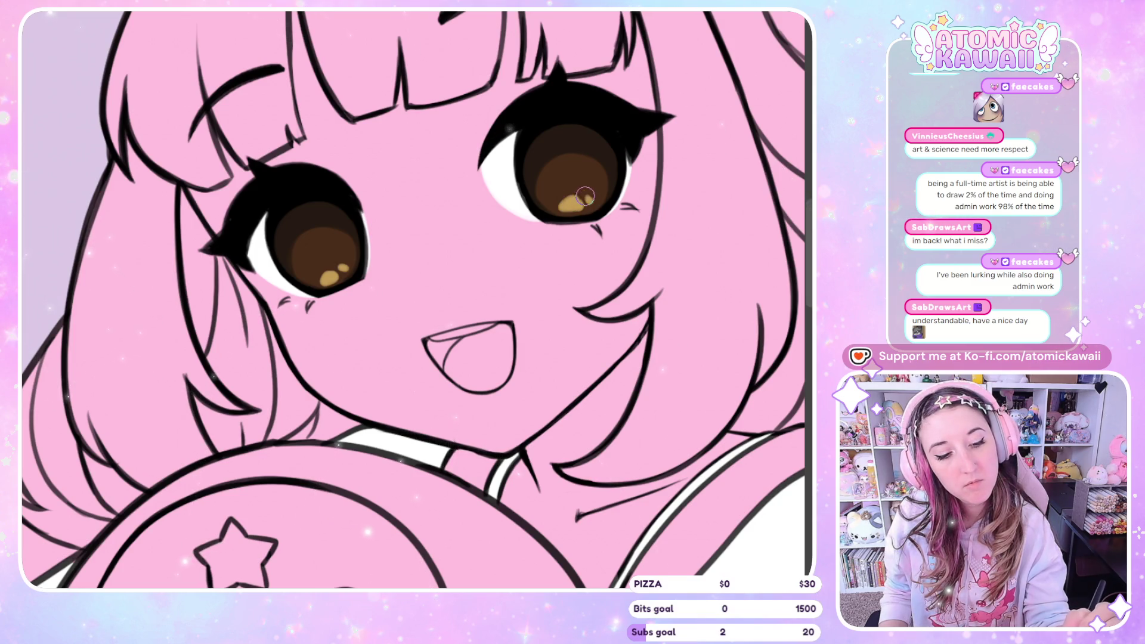
pyautogui.press('m')
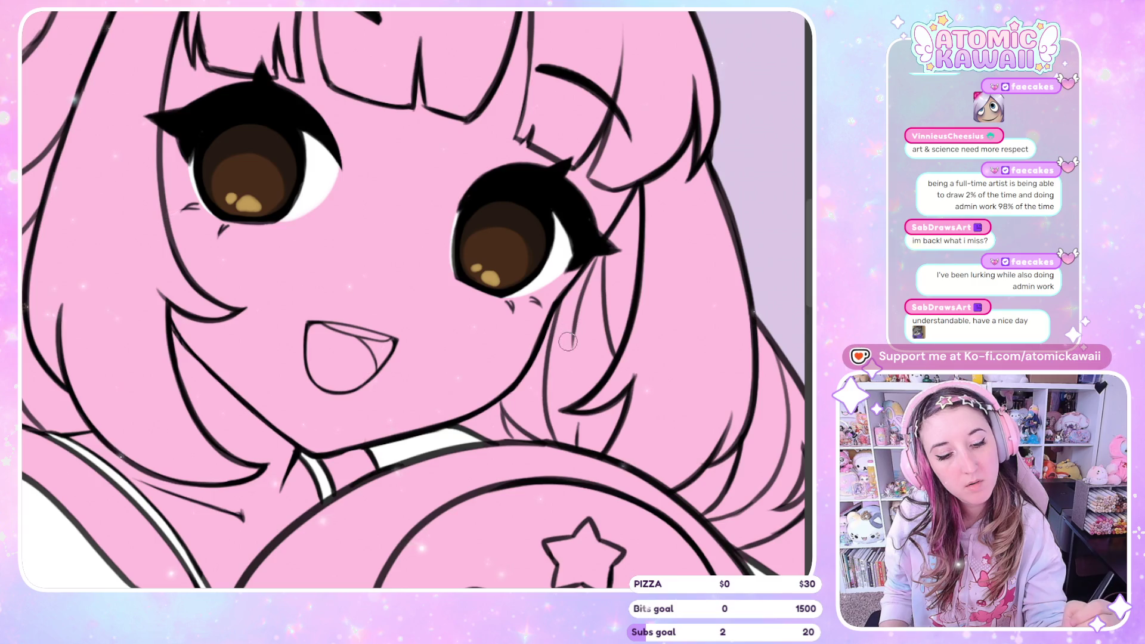
pyautogui.press('m')
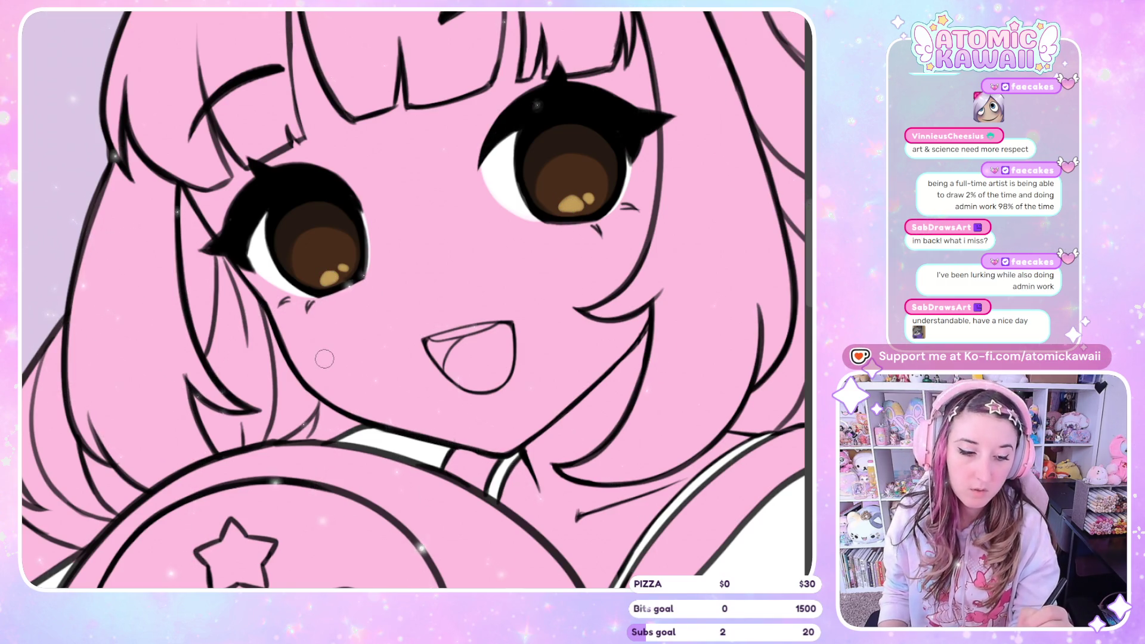
pyautogui.press('m')
pyautogui.press('m')
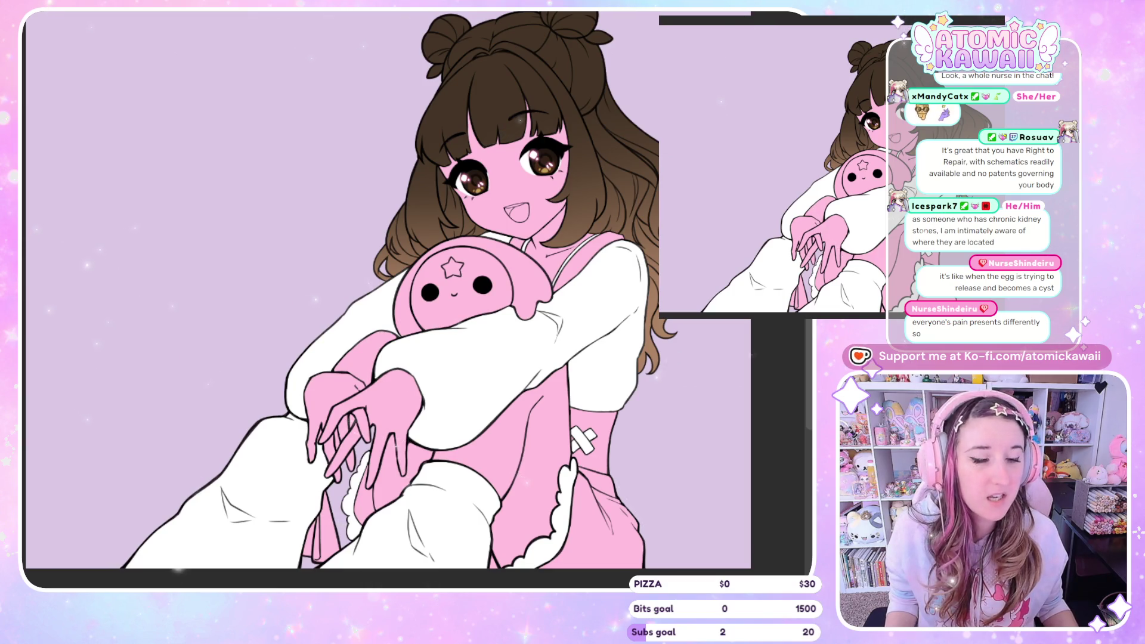
# Step: Dab a white shine dot onto the star plush's eye
pyautogui.scroll(-3, 387, 292)
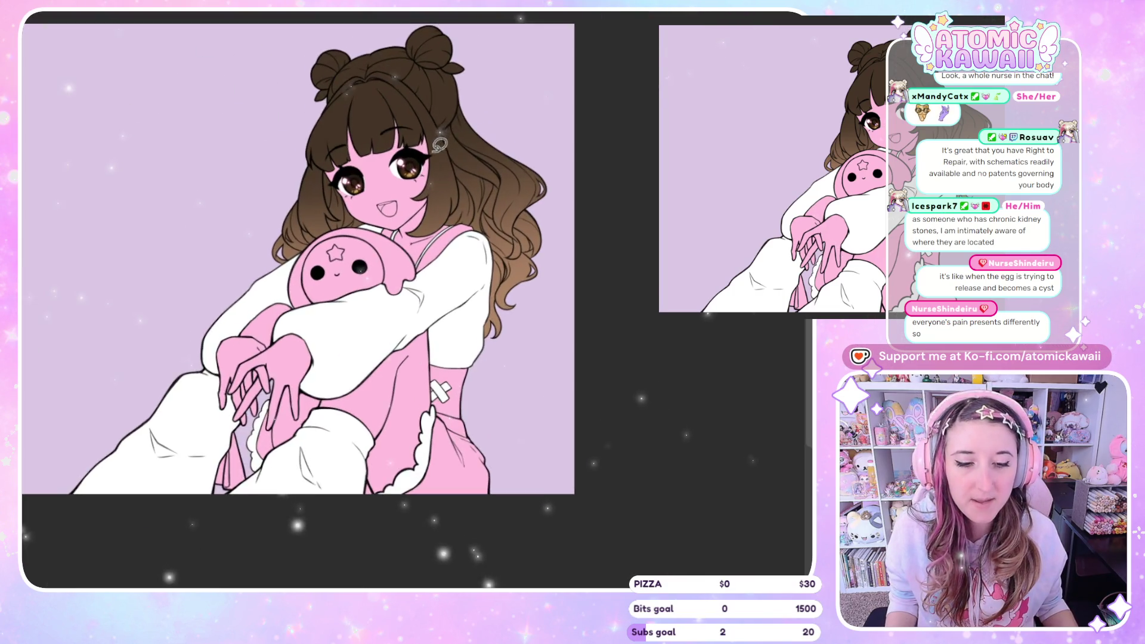
pyautogui.scroll(3, 387, 238)
pyautogui.scroll(-2, 94, 192)
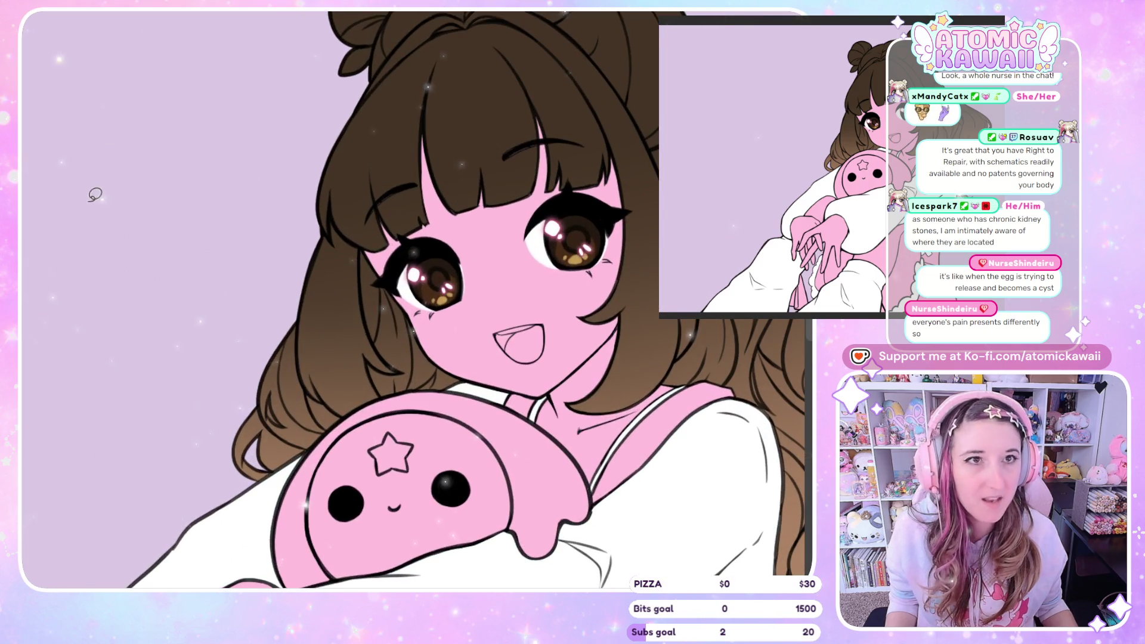
pyautogui.scroll(2, 248, 332)
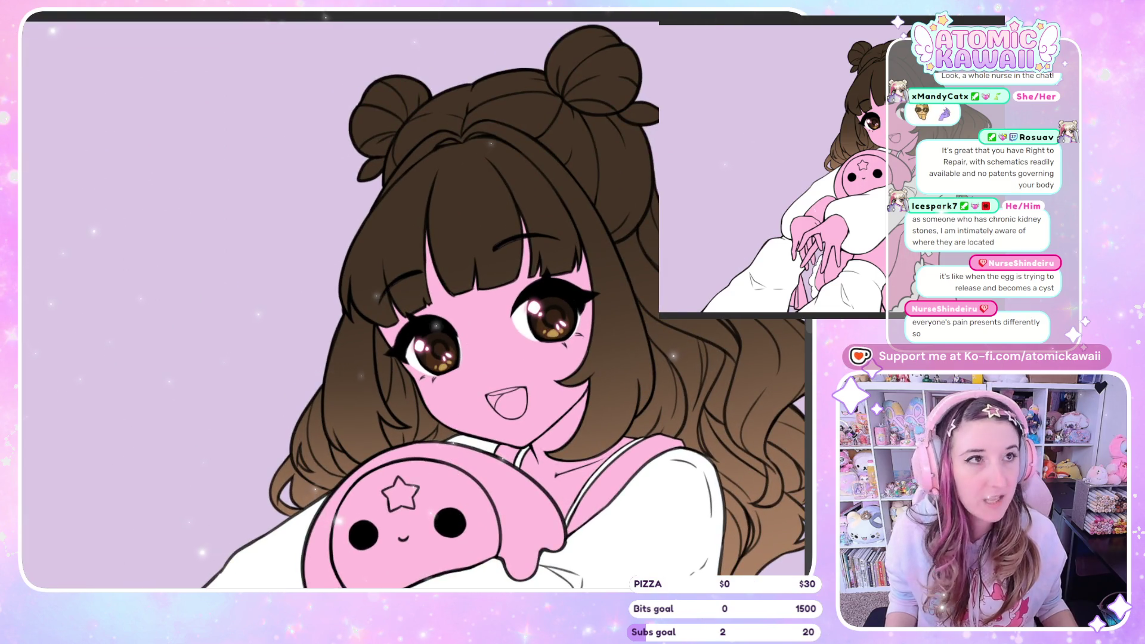
pyautogui.click(358, 528)
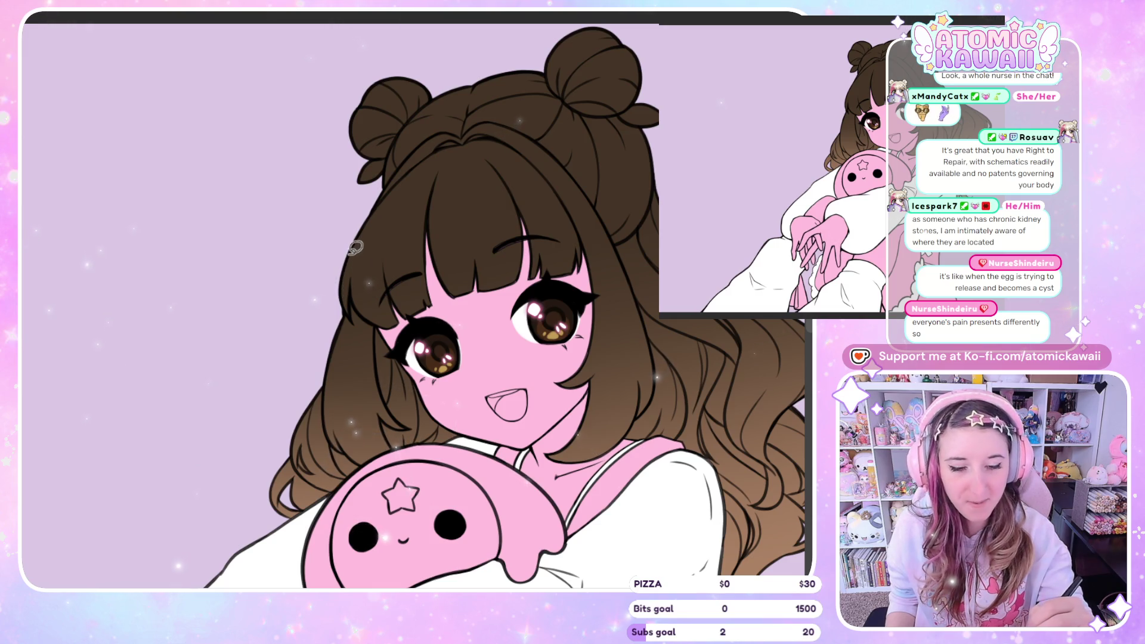
# Step: Lasso-fill a thin hot-pink strip into the bangs on the left of the face
pyautogui.moveTo(365, 232); pyautogui.dragTo(358, 327)
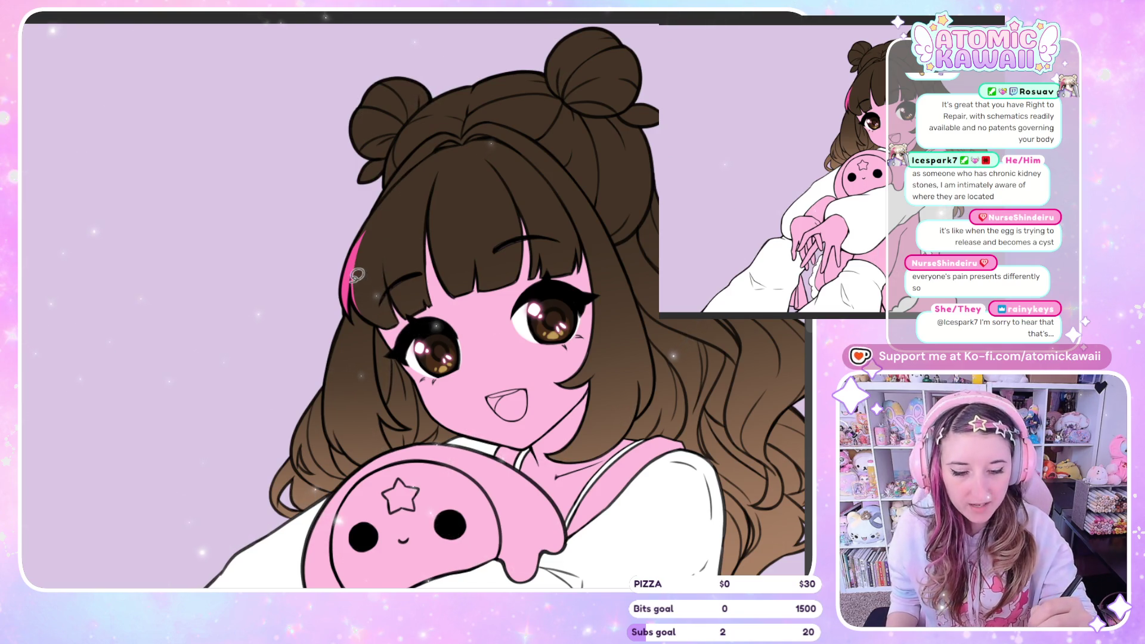
pyautogui.moveTo(387, 316)
pyautogui.mouseDown()
pyautogui.moveTo(359, 295)
pyautogui.moveTo(383, 264)
pyautogui.moveTo(388, 276)
pyautogui.mouseUp()
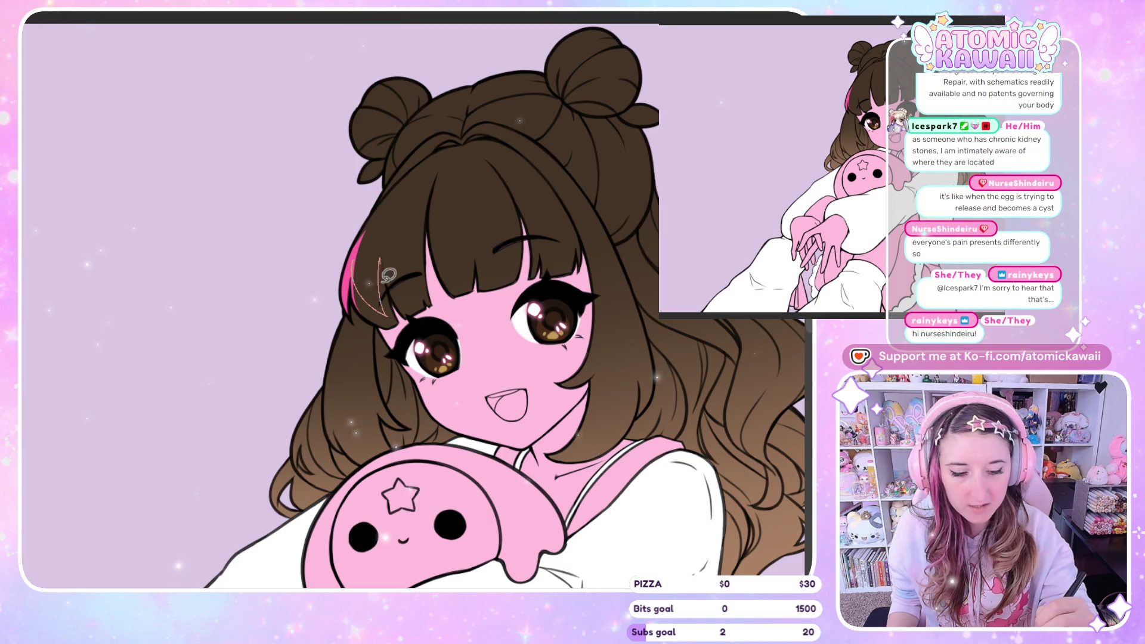
# Step: Fill the outlined streak bright pink and extend it down the hair left of the face
pyautogui.moveTo(405, 314); pyautogui.dragTo(388, 316)
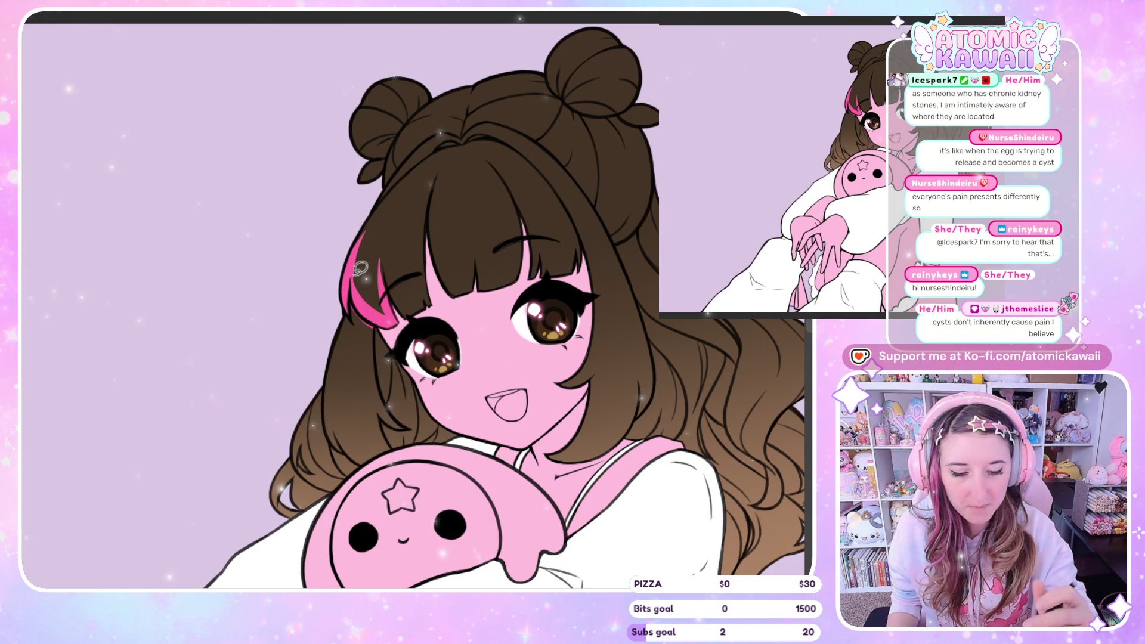
pyautogui.press('h')
pyautogui.press('h')
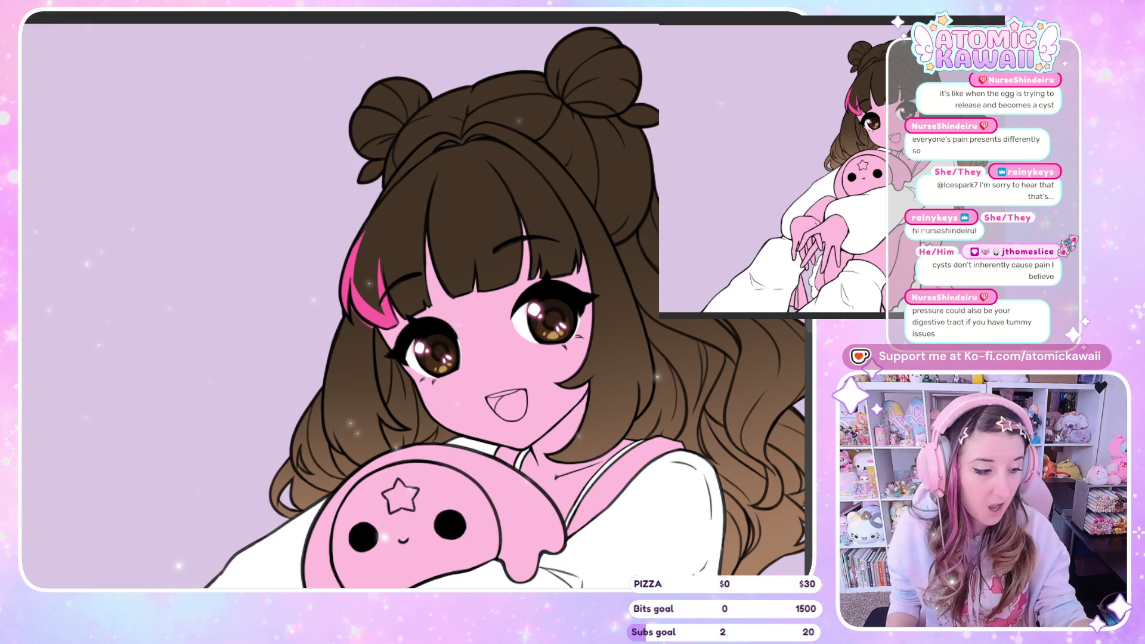
pyautogui.click(357, 389)
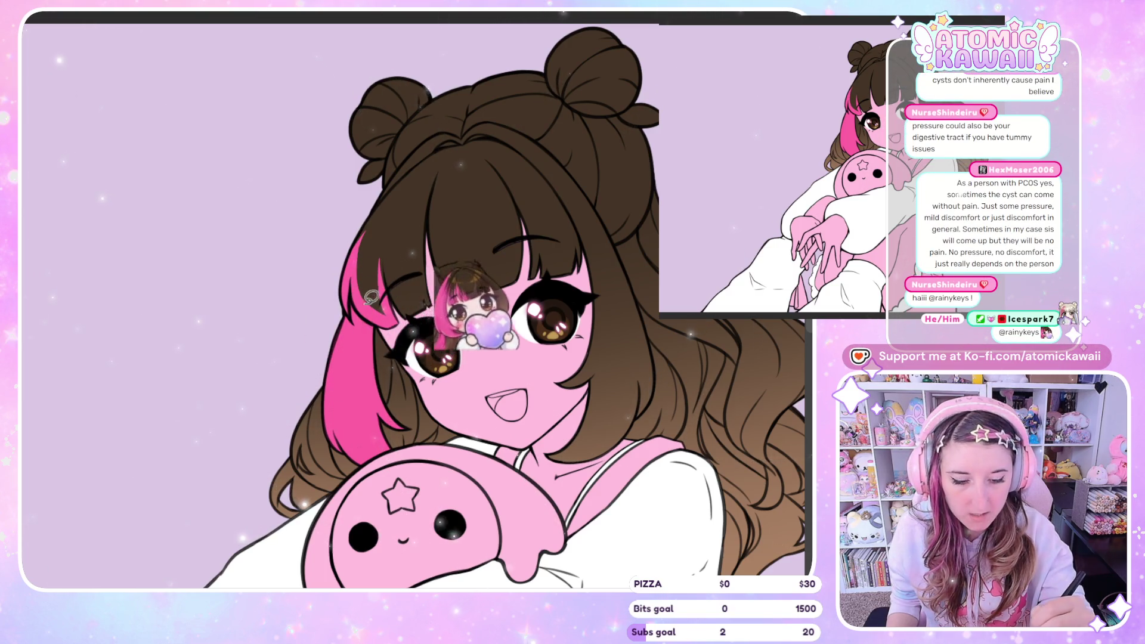
# Step: Undo the stray light strokes on the pink streak and mirror the canvas to check
pyautogui.moveTo(358, 259); pyautogui.dragTo(381, 313)
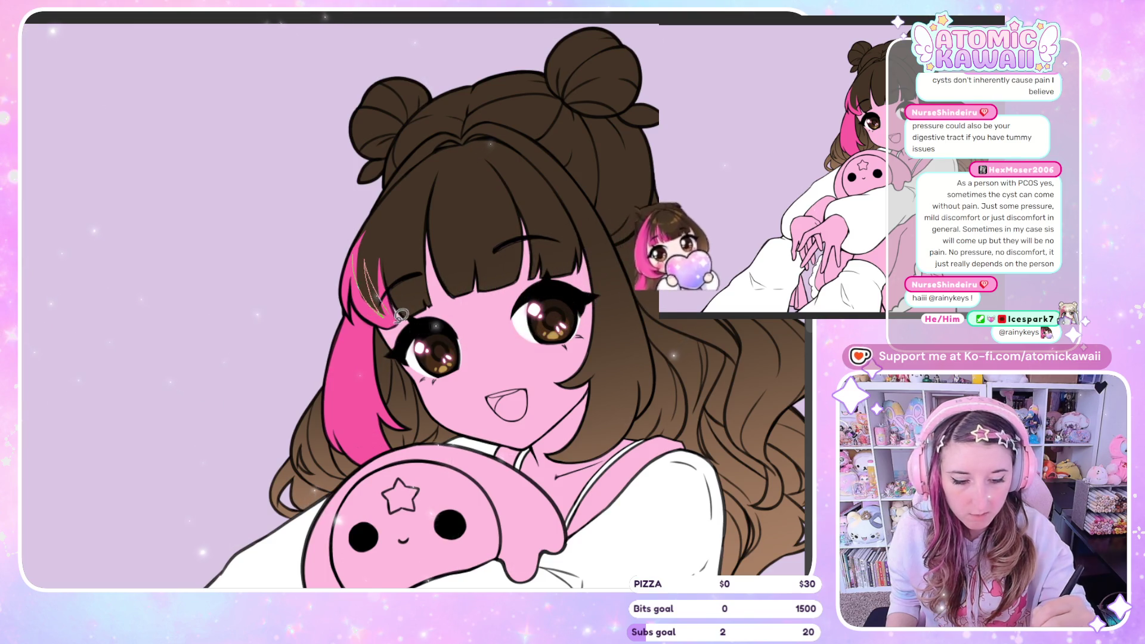
pyautogui.hotkey('ctrl', 'z')
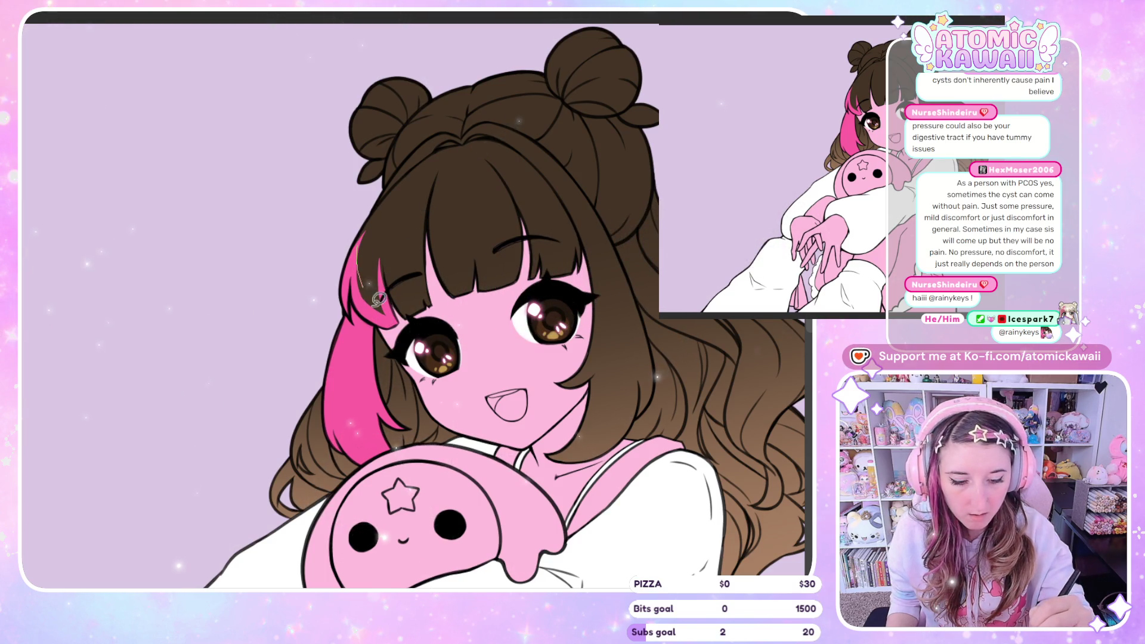
pyautogui.hotkey('ctrl', 'z')
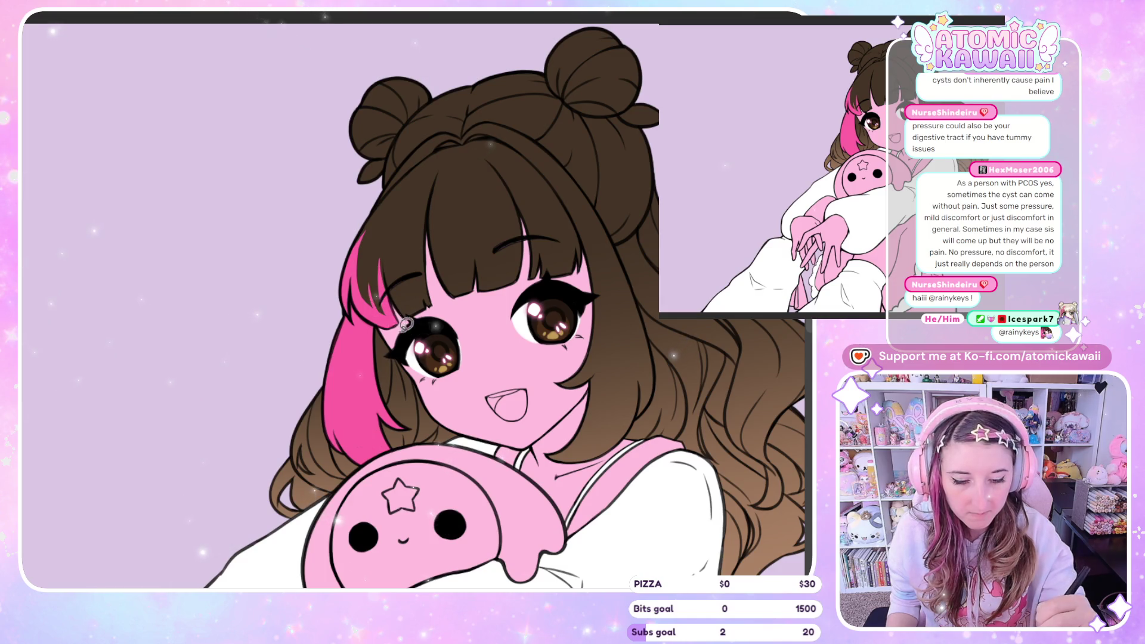
pyautogui.press('h')
pyautogui.press('h')
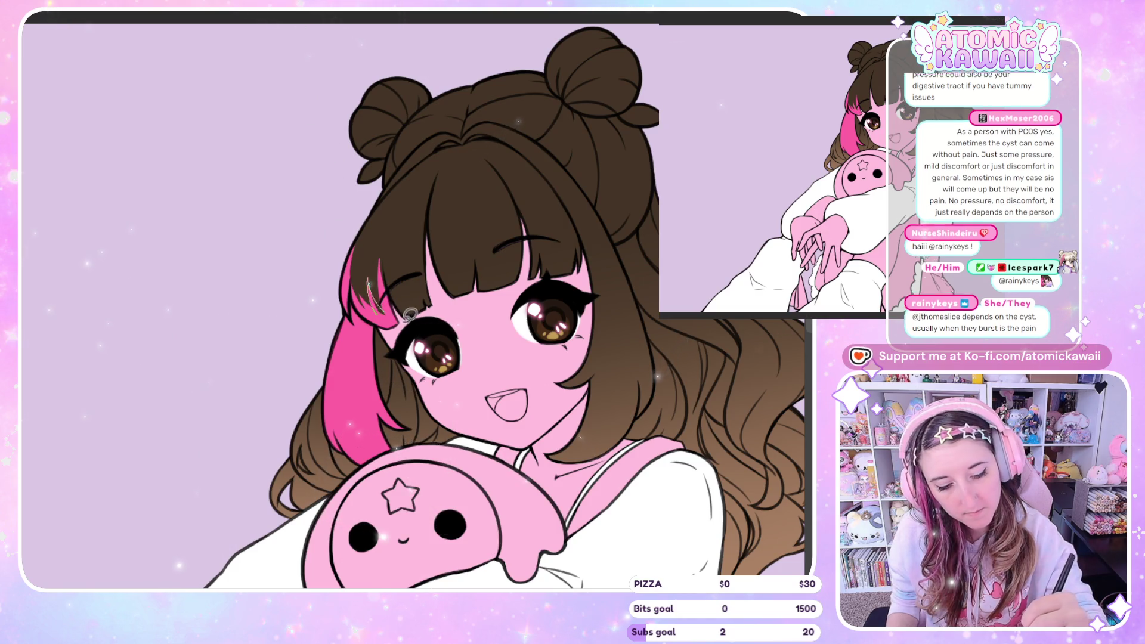
pyautogui.press('h')
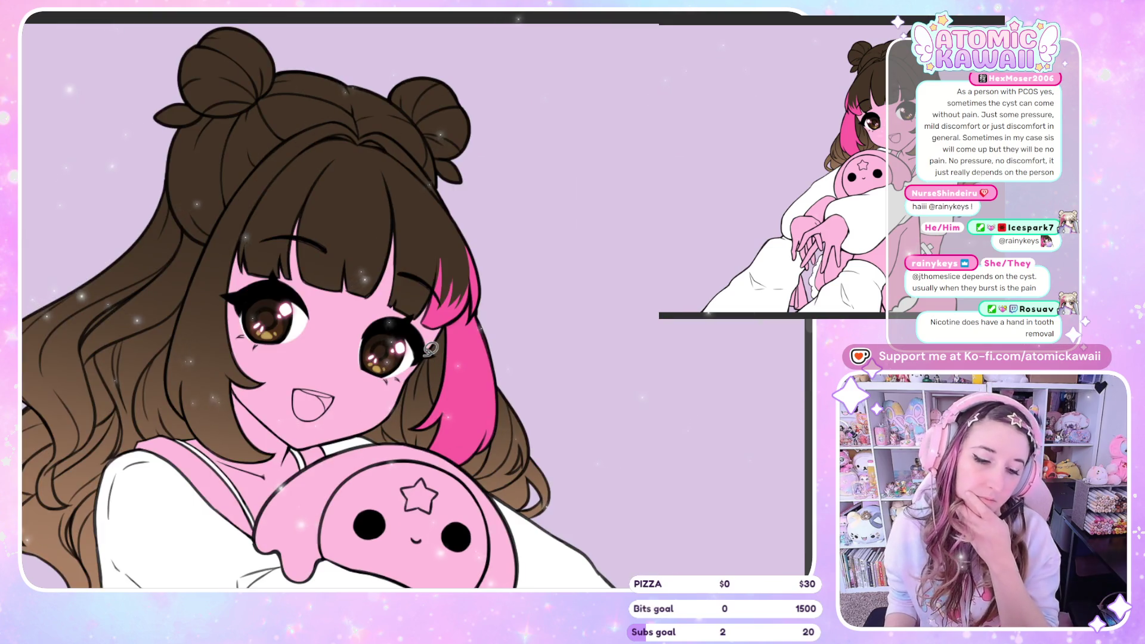
pyautogui.press('h')
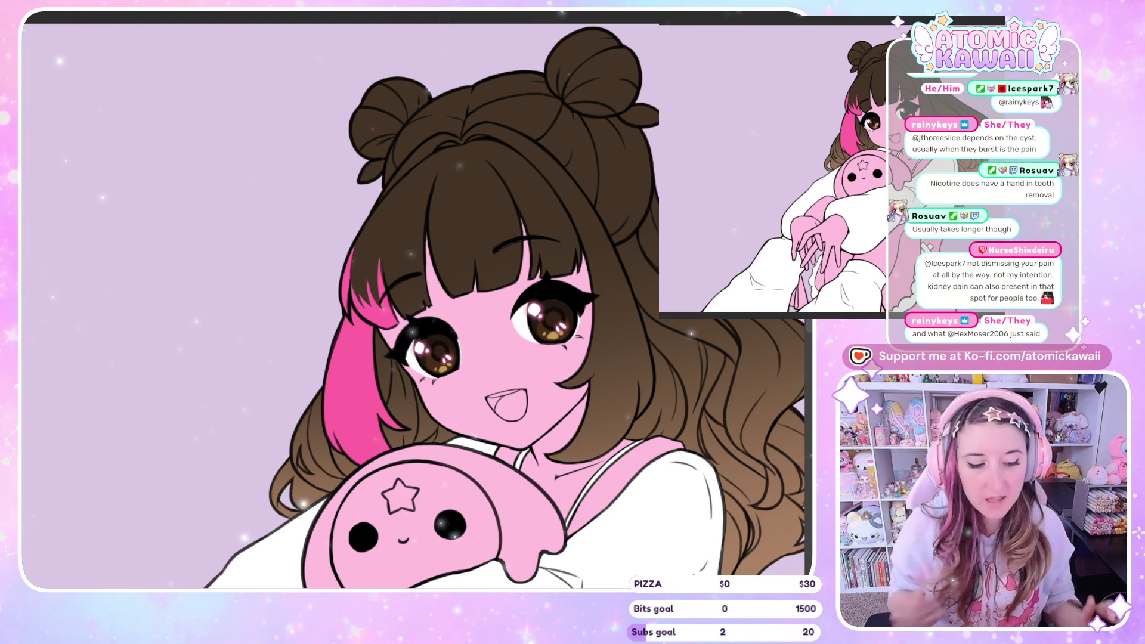
pyautogui.scroll(1, 417, 304)
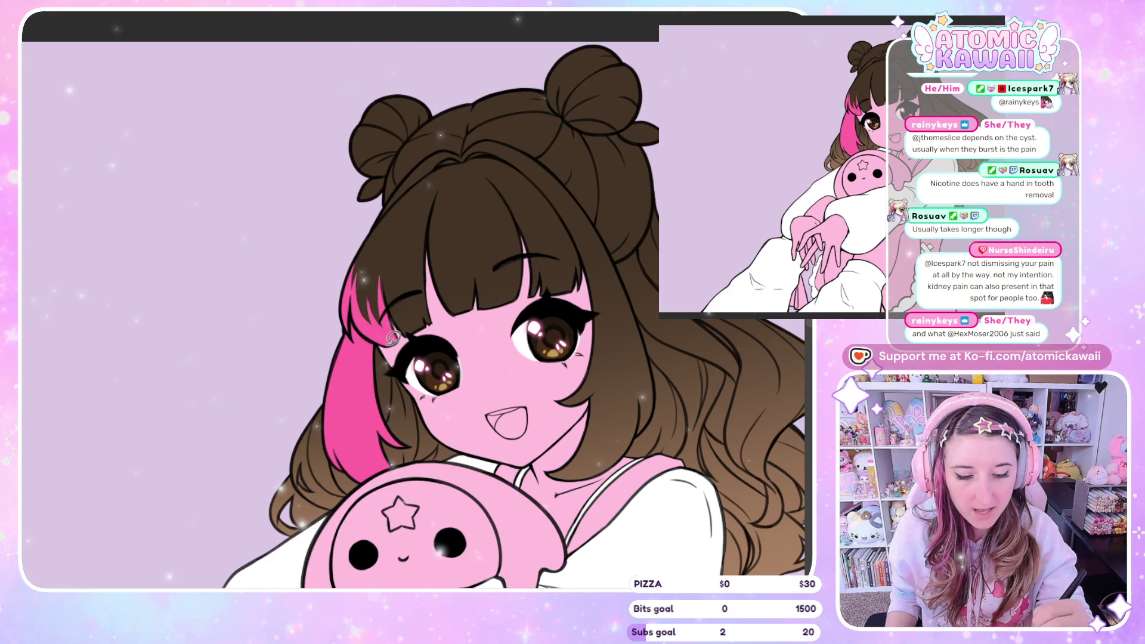
pyautogui.press('h')
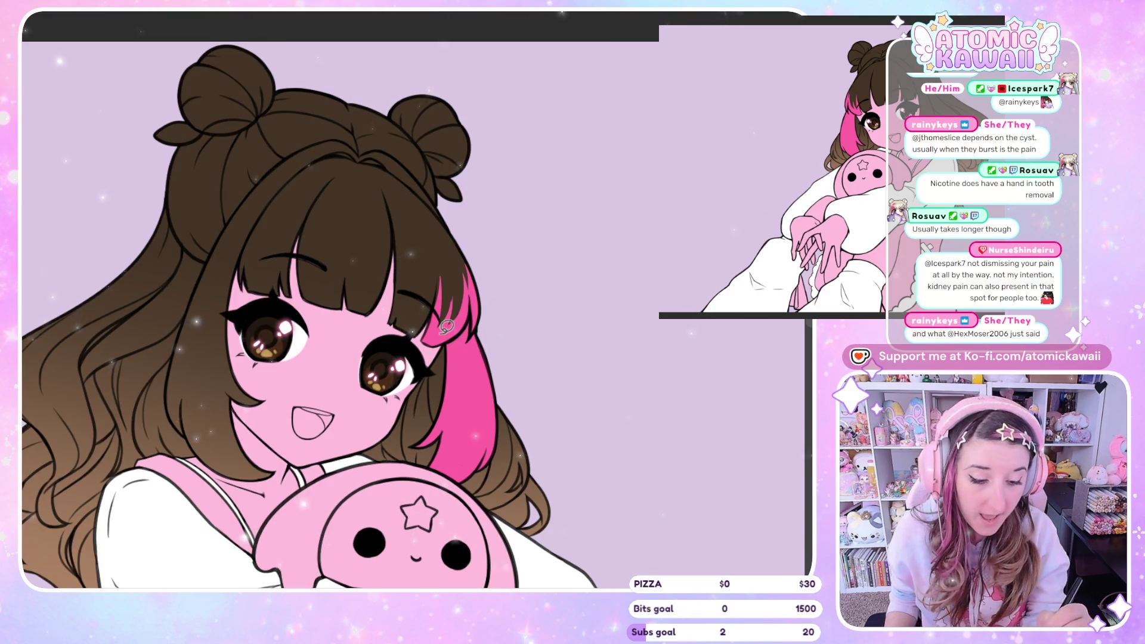
pyautogui.press('h')
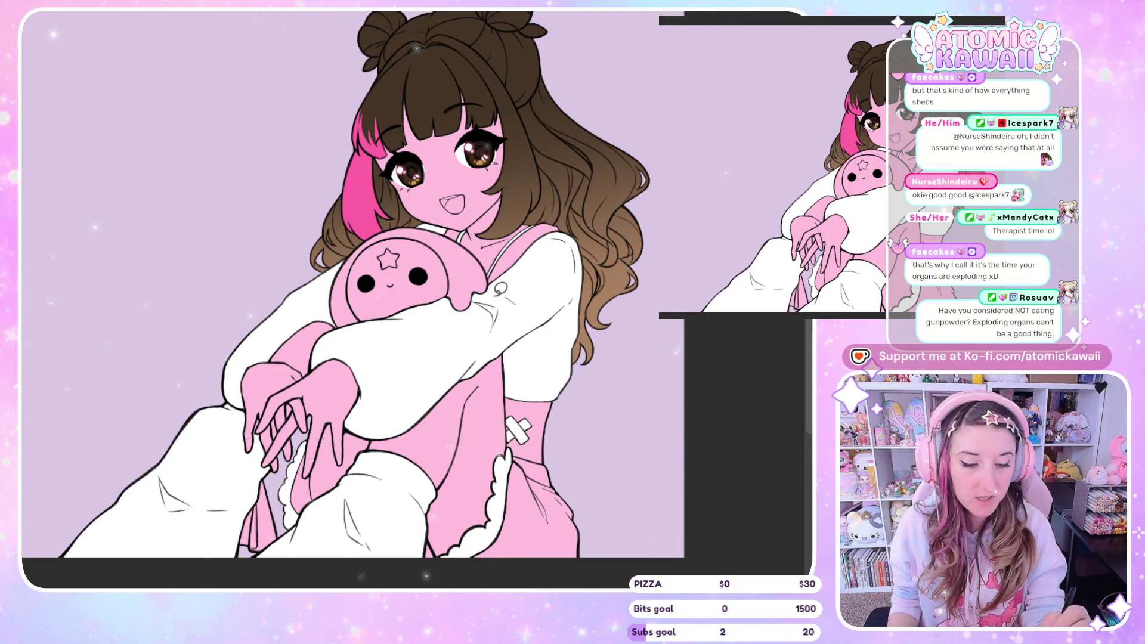
pyautogui.scroll(4, 517, 315)
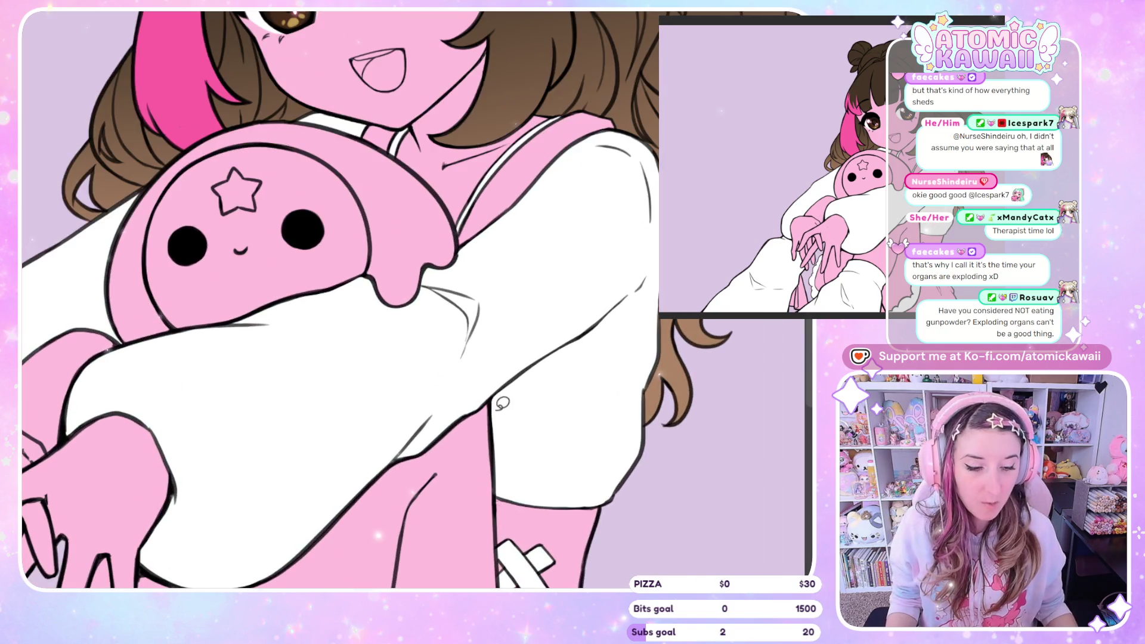
pyautogui.press('[')
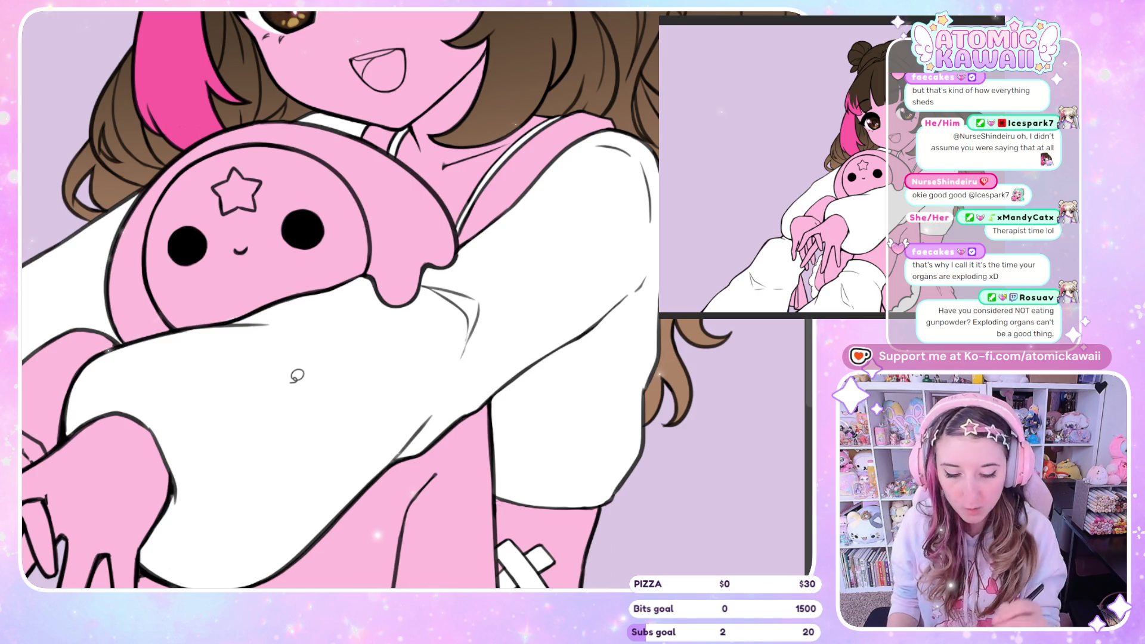
pyautogui.scroll(-5, 796, 338)
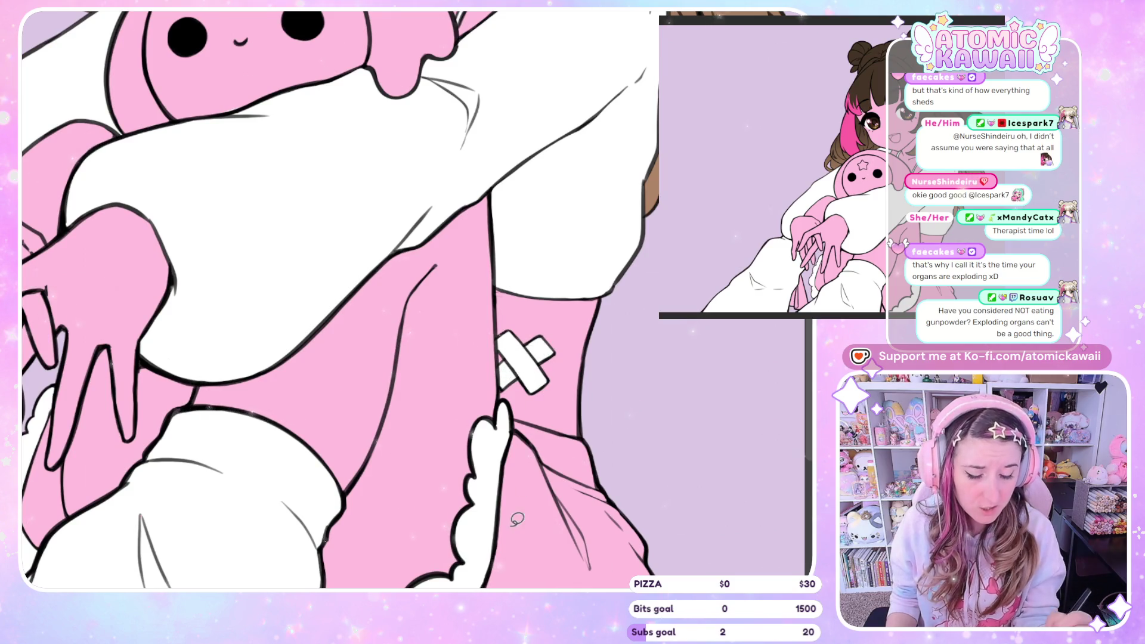
pyautogui.scroll(-3, 810, 329)
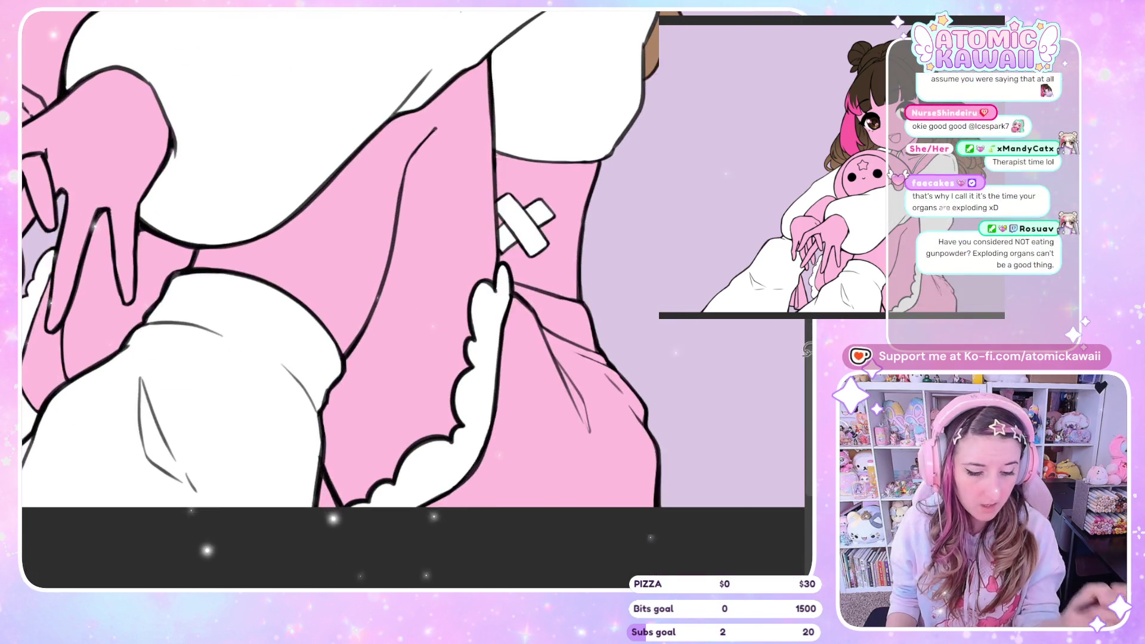
pyautogui.moveTo(243, 353); pyautogui.dragTo(321, 388)
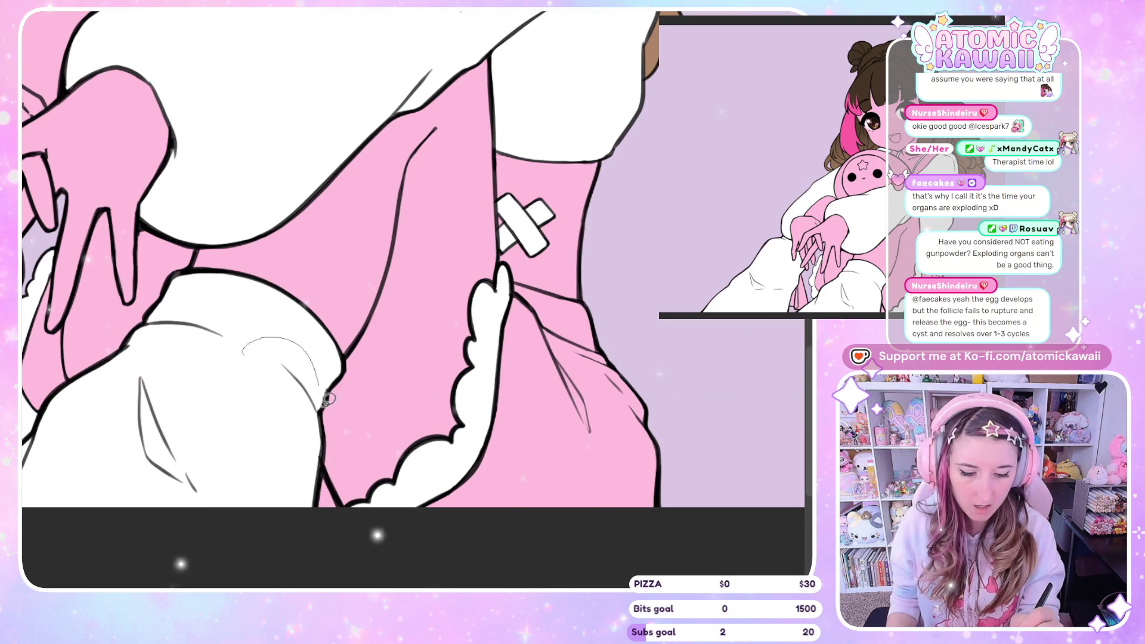
pyautogui.hotkey('ctrl', 'z')
pyautogui.moveTo(119, 424)
pyautogui.mouseDown()
pyautogui.moveTo(143, 325)
pyautogui.moveTo(243, 312)
pyautogui.mouseUp()
pyautogui.hotkey('ctrl', 'z')
pyautogui.hscroll(-4, 590, 529)
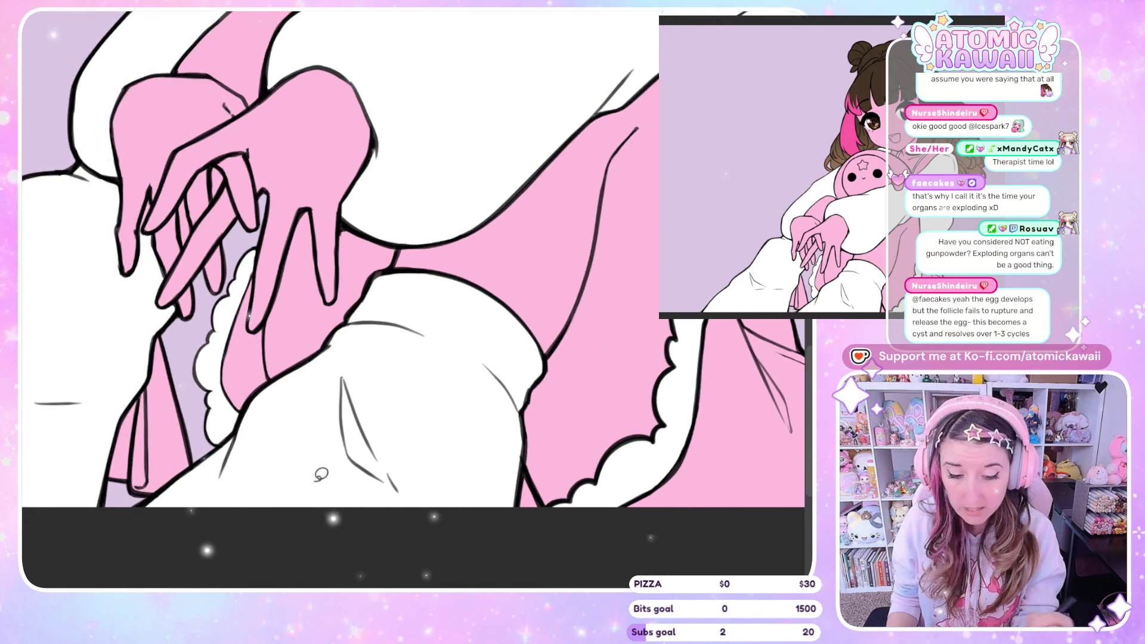
pyautogui.hscroll(-5, 577, 586)
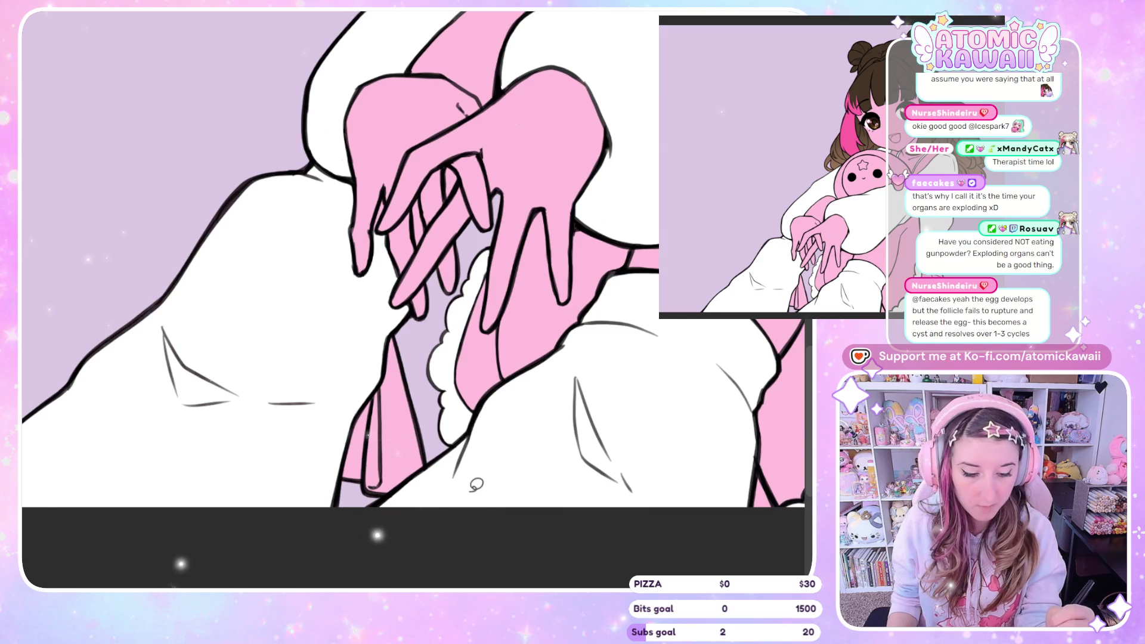
pyautogui.hscroll(3, 476, 484)
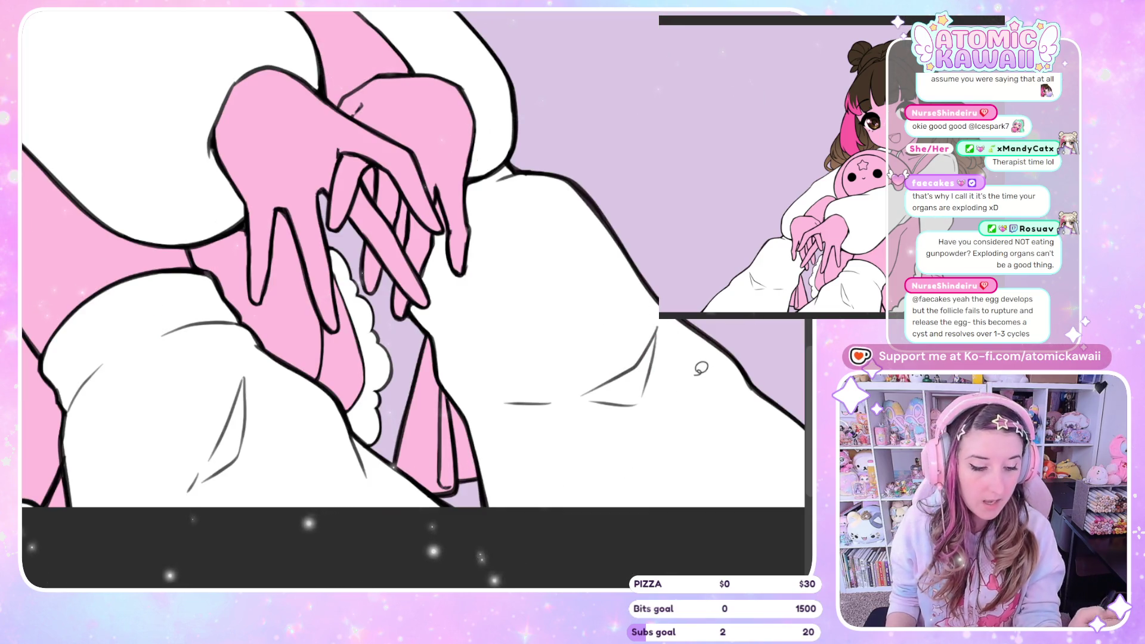
pyautogui.hscroll(-3, 585, 305)
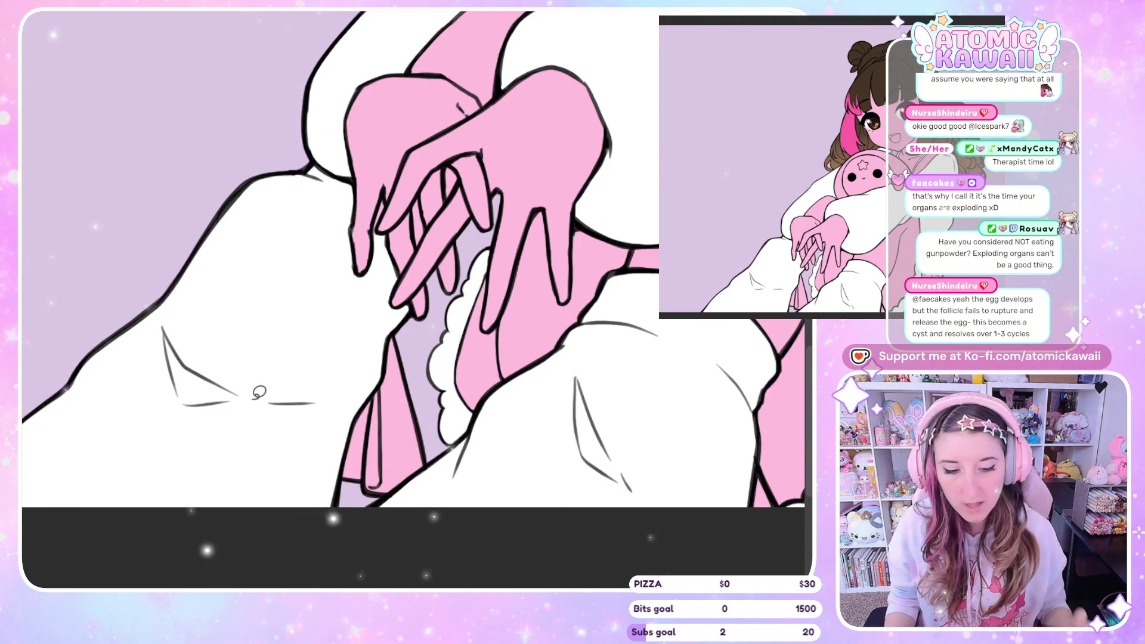
pyautogui.scroll(-2, 196, 435)
pyautogui.scroll(2, 197, 435)
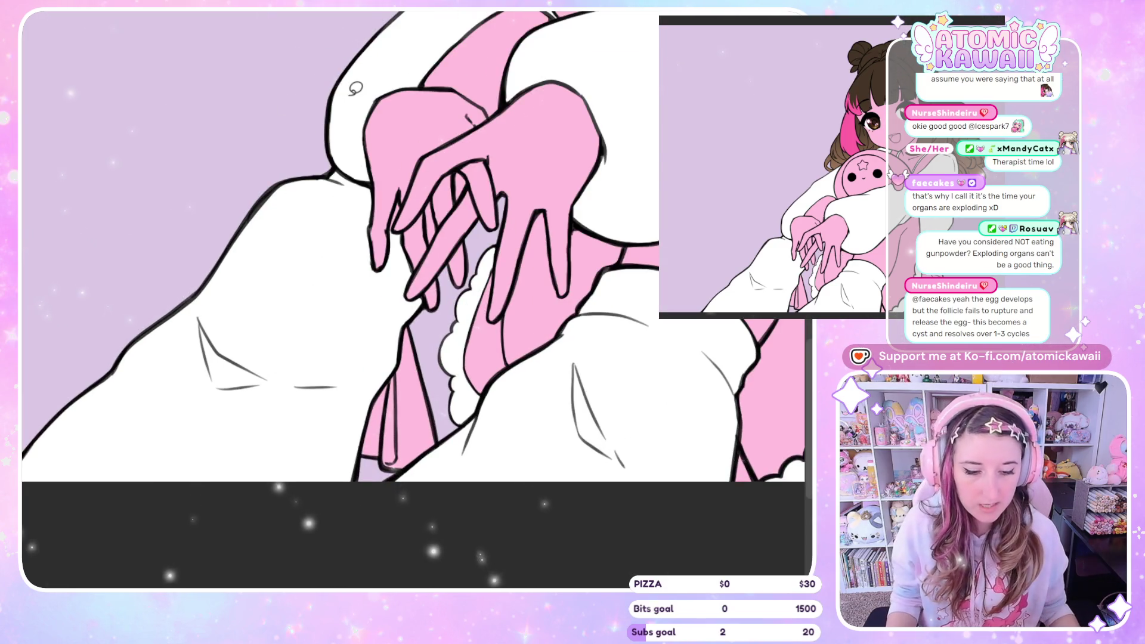
pyautogui.scroll(-2, 203, 328)
pyautogui.scroll(-2, 146, 477)
pyautogui.scroll(5, 219, 145)
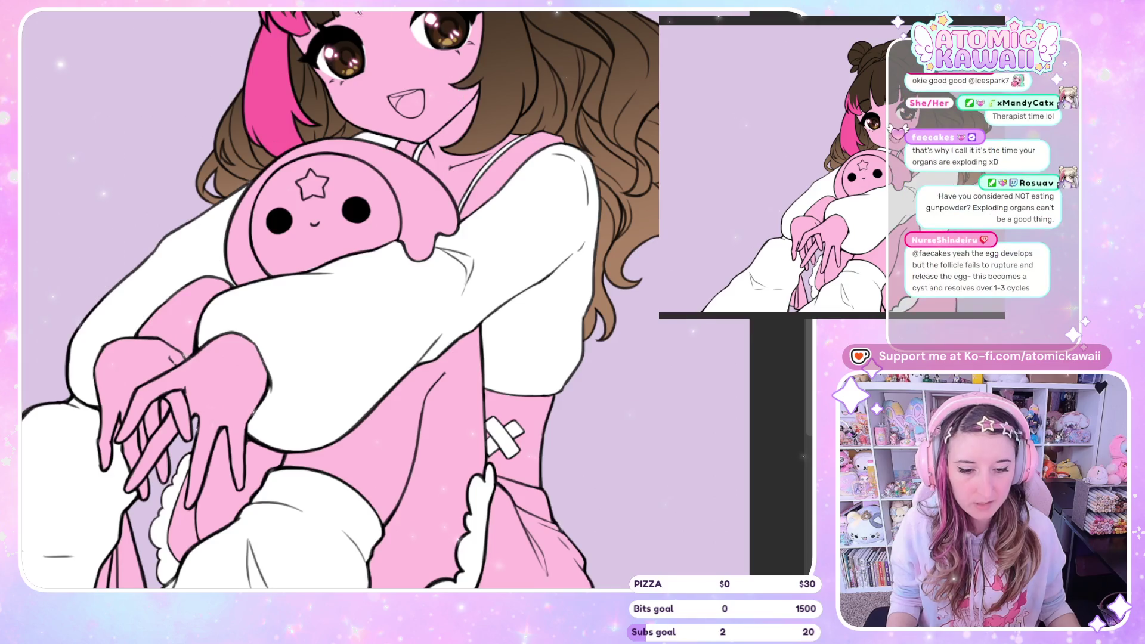
# Step: Undo the bright pink bucket fill covering the overalls, star plush and arms
pyautogui.scroll(1, 219, 146)
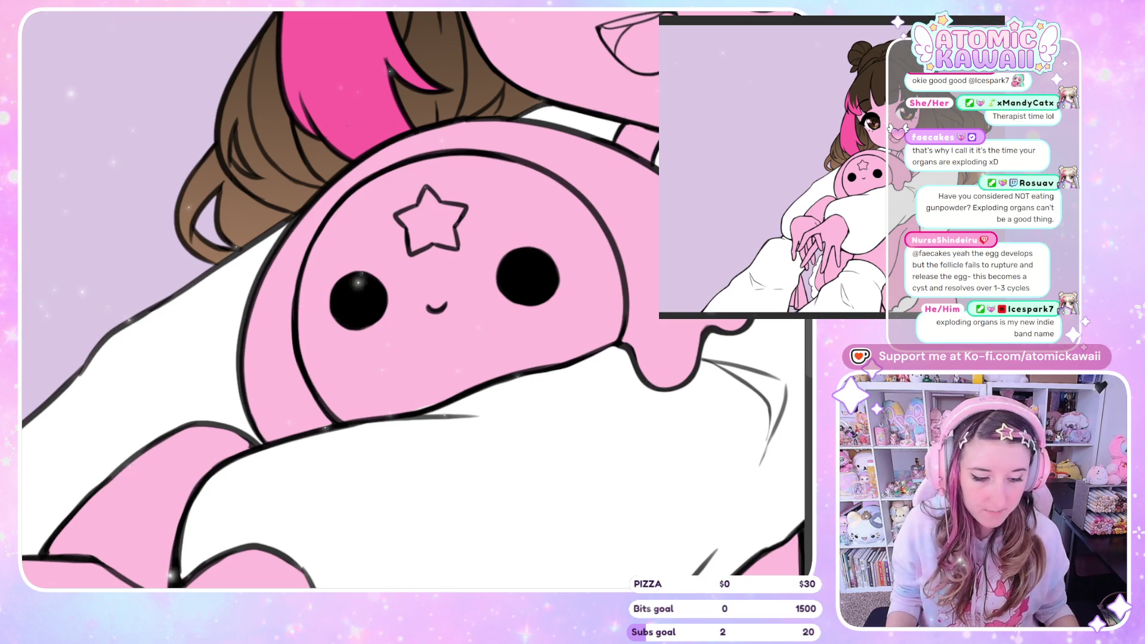
pyautogui.scroll(-6, 210, 219)
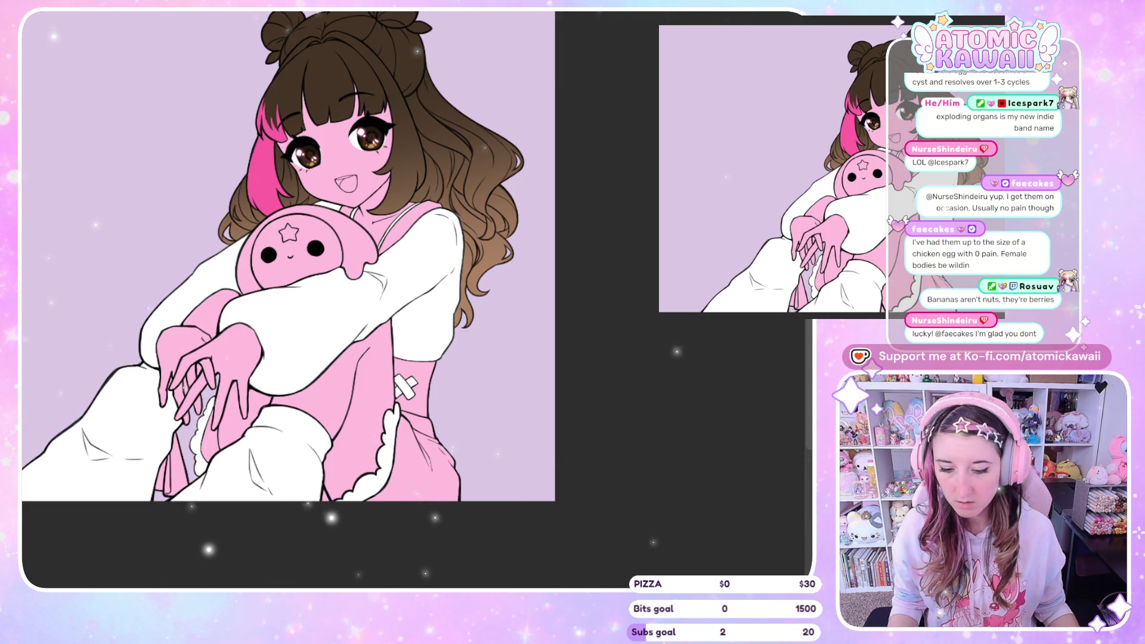
pyautogui.hotkey('ctrl', 'z')
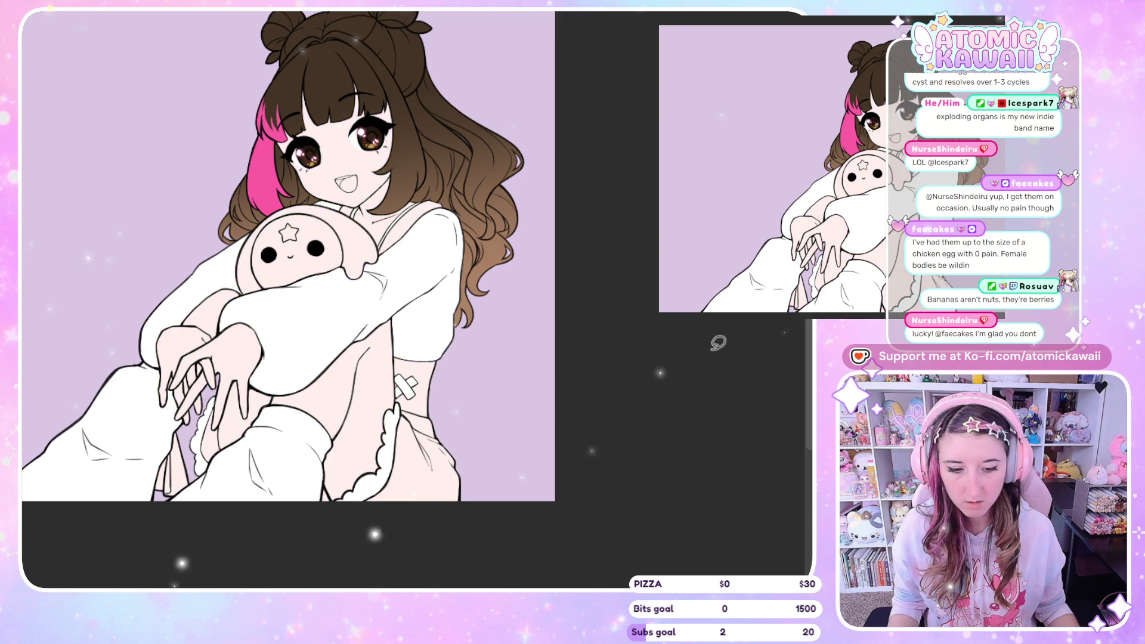
# Step: Fill the lower skirt and upper bodice of the overalls with pink
pyautogui.hotkey('ctrl', '-')
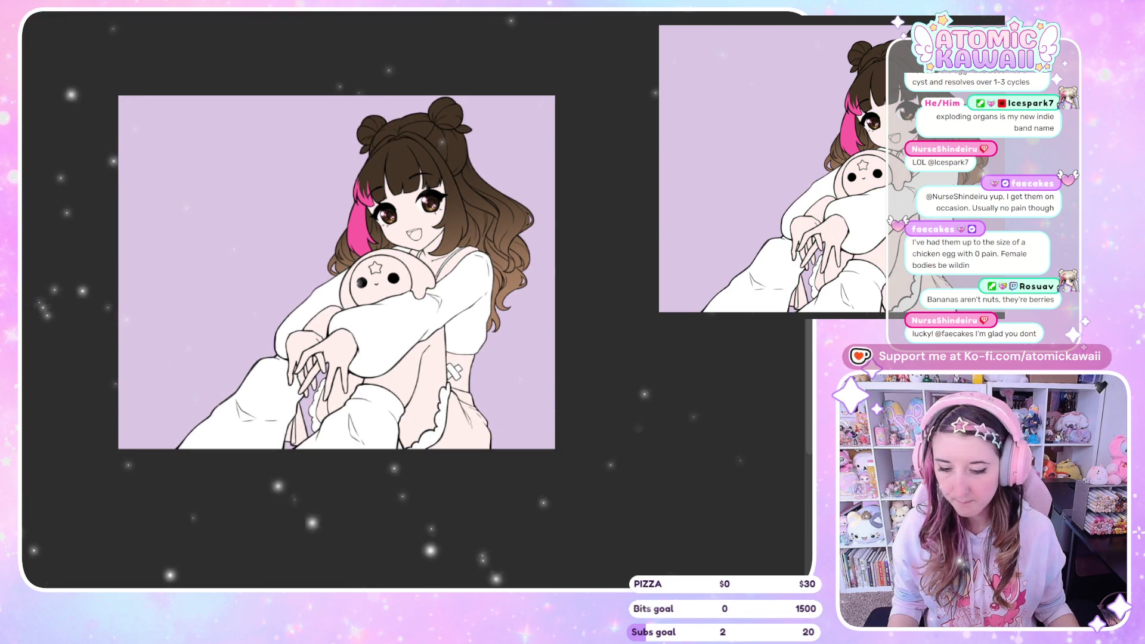
pyautogui.hotkey('ctrl', '+')
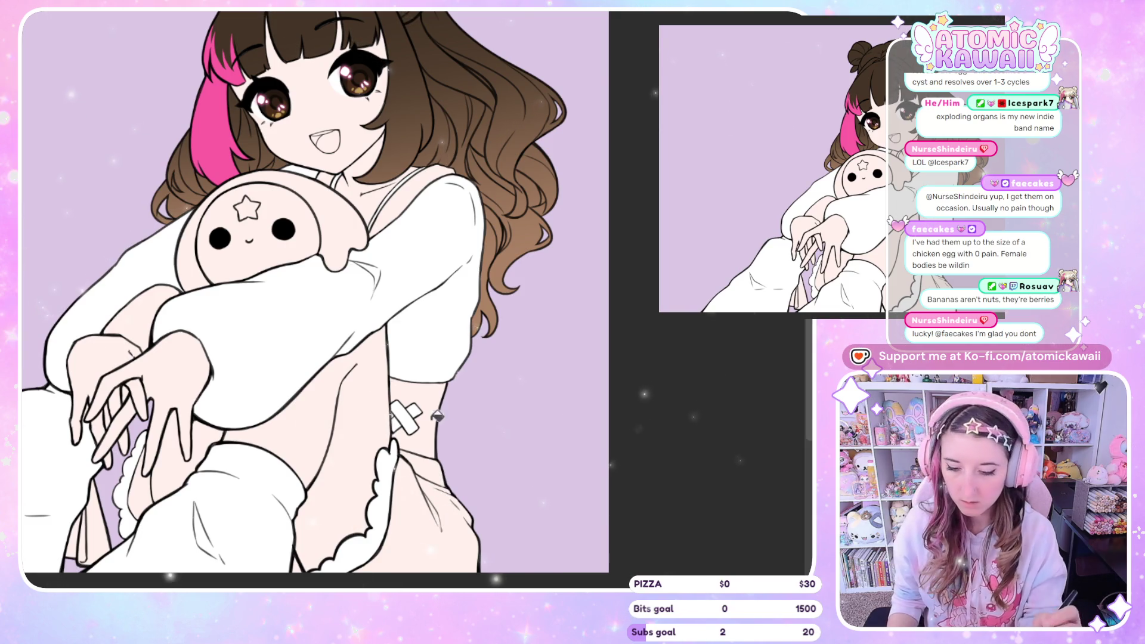
pyautogui.click(440, 547)
pyautogui.click(438, 465)
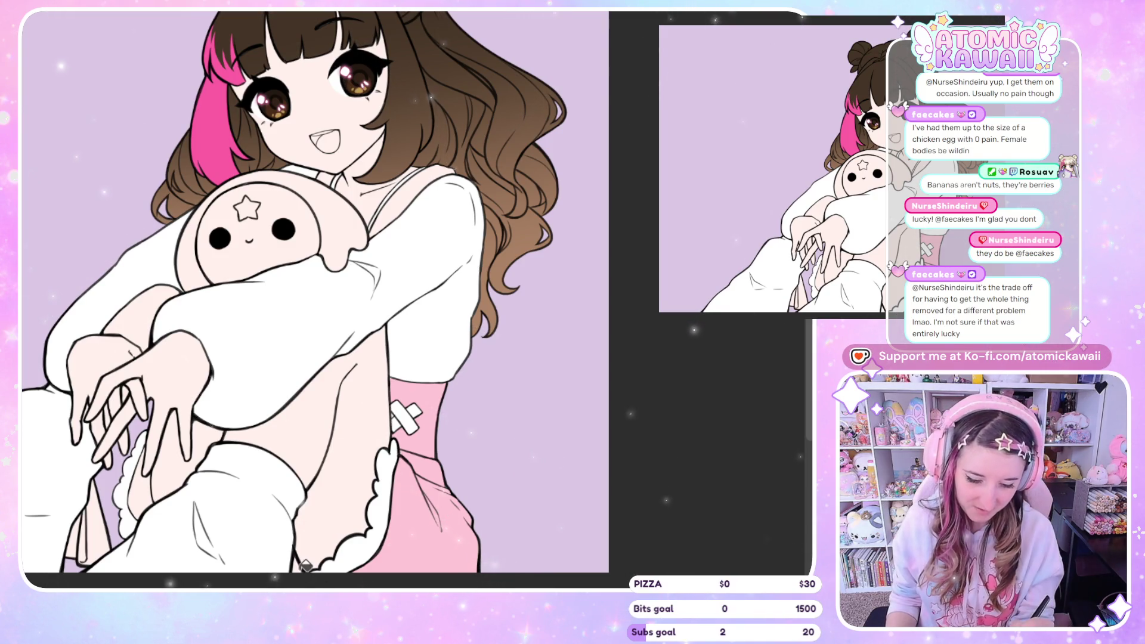
# Step: Fill the lower-left cuff, frill-leg gap, chest straps and skirt's left edge with pink
pyautogui.moveTo(480, 581); pyautogui.dragTo(623, 582)
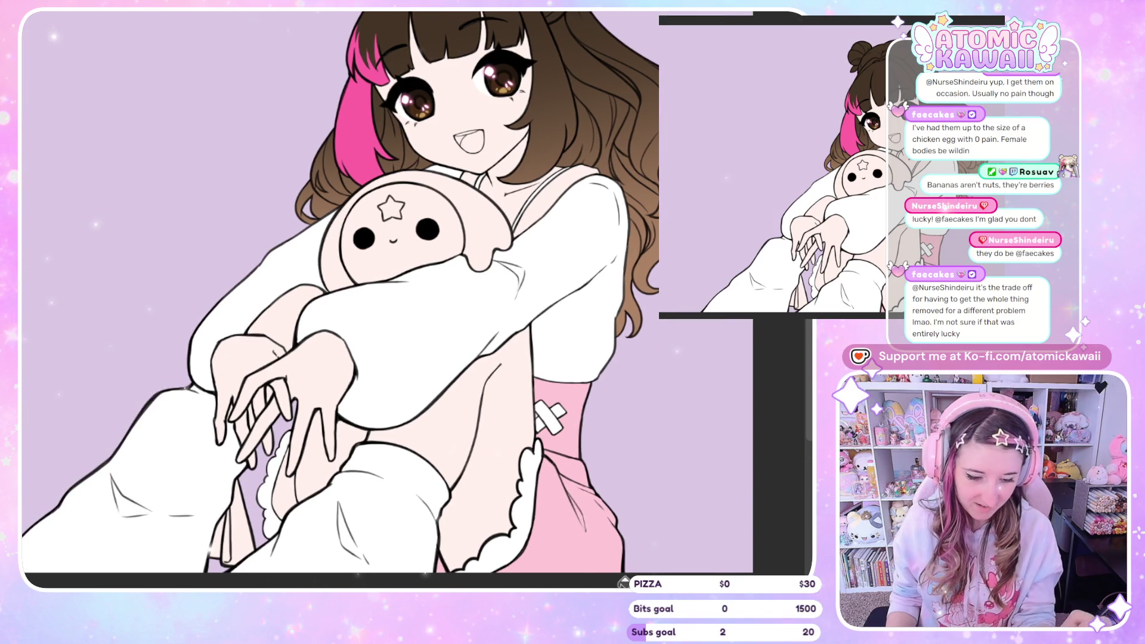
pyautogui.moveTo(241, 495); pyautogui.dragTo(223, 541)
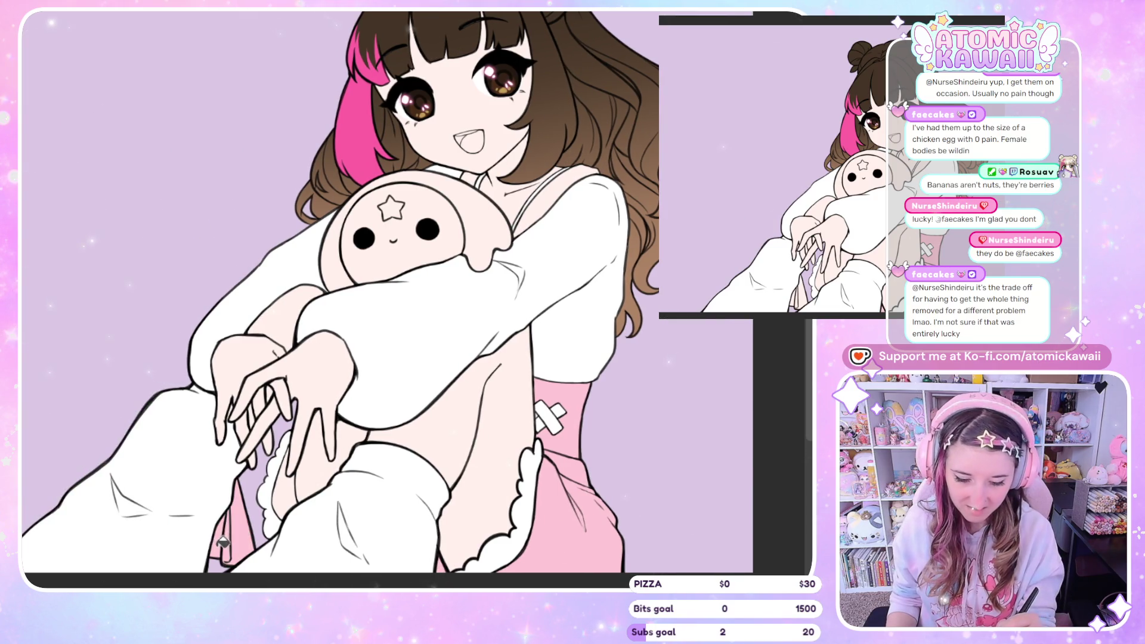
pyautogui.click(304, 490)
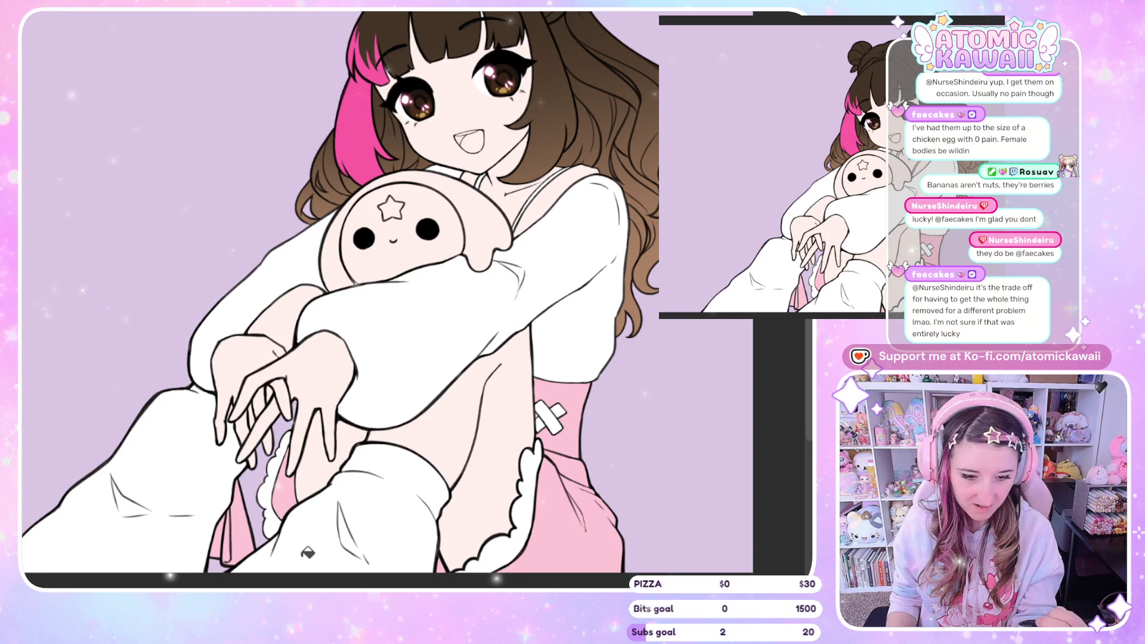
pyautogui.click(549, 182)
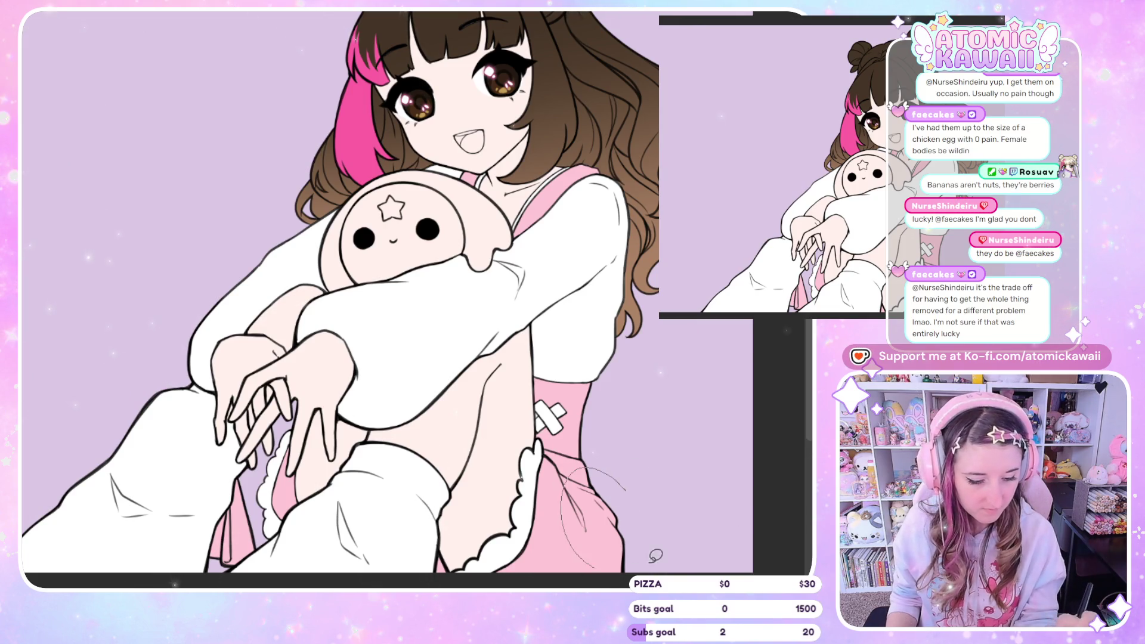
pyautogui.moveTo(243, 558); pyautogui.dragTo(238, 563)
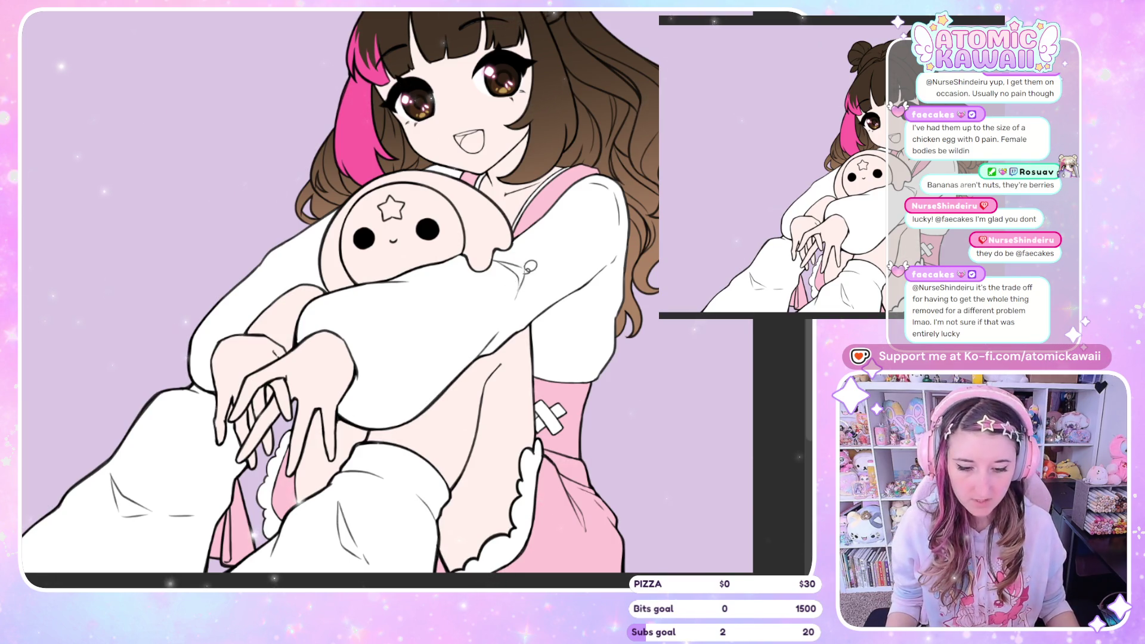
pyautogui.scroll(-1, 459, 307)
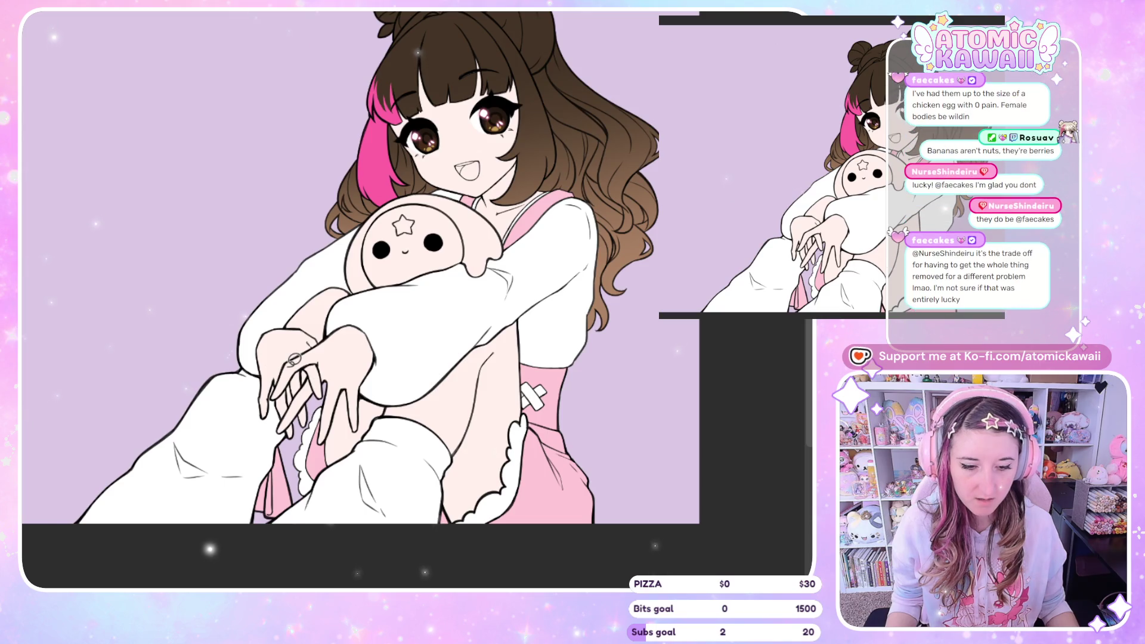
pyautogui.scroll(-1, 326, 318)
pyautogui.scroll(-1, 238, 212)
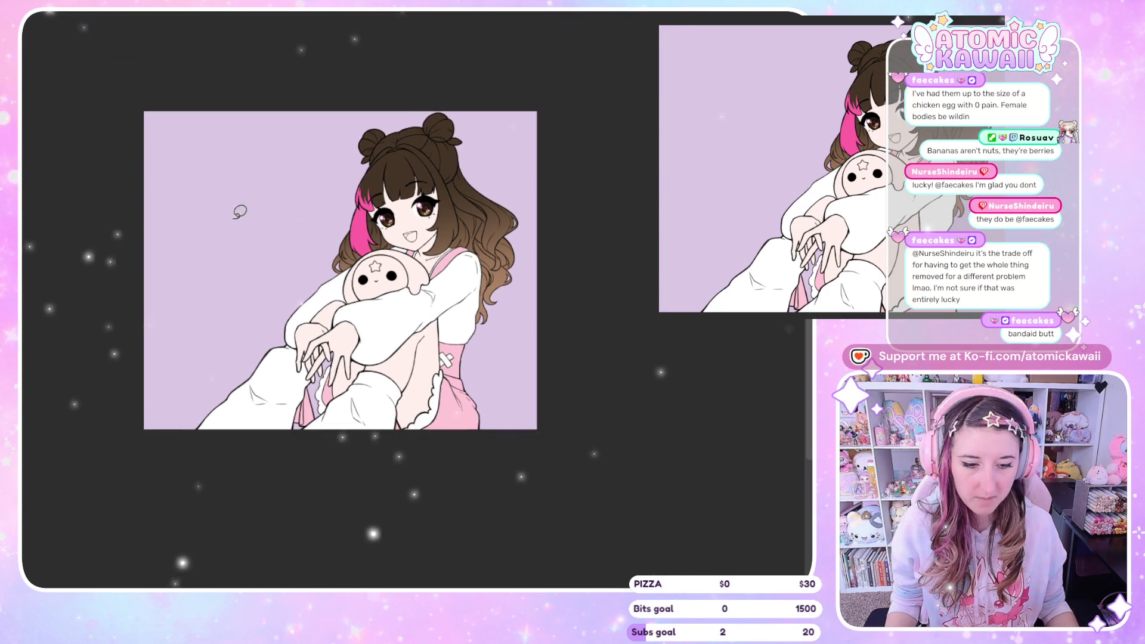
pyautogui.scroll(1, 290, 182)
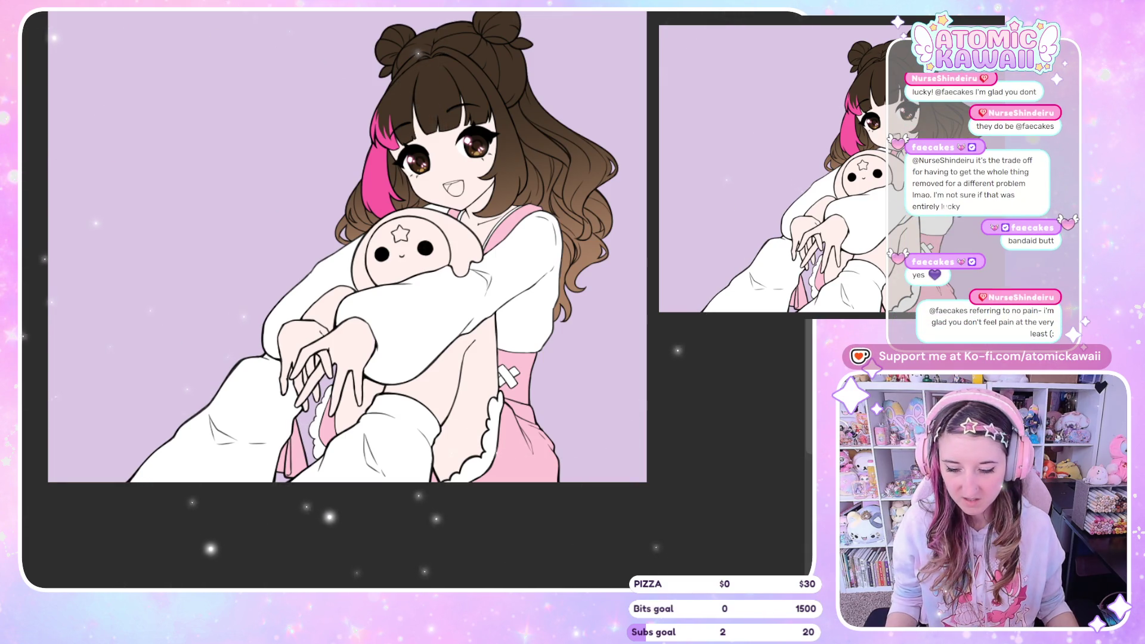
pyautogui.hotkey('ctrl', '+')
pyautogui.hotkey('ctrl', '+')
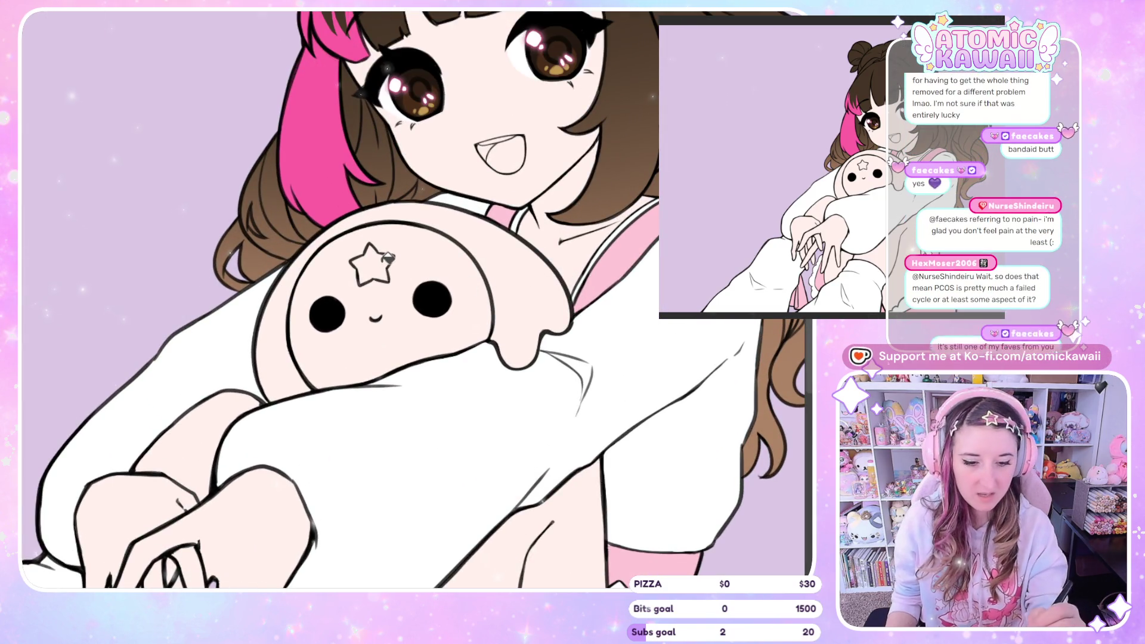
# Step: Bucket-fill the plush: pale yellow star, white face, lavender hood, then mirror to check
pyautogui.click(374, 266)
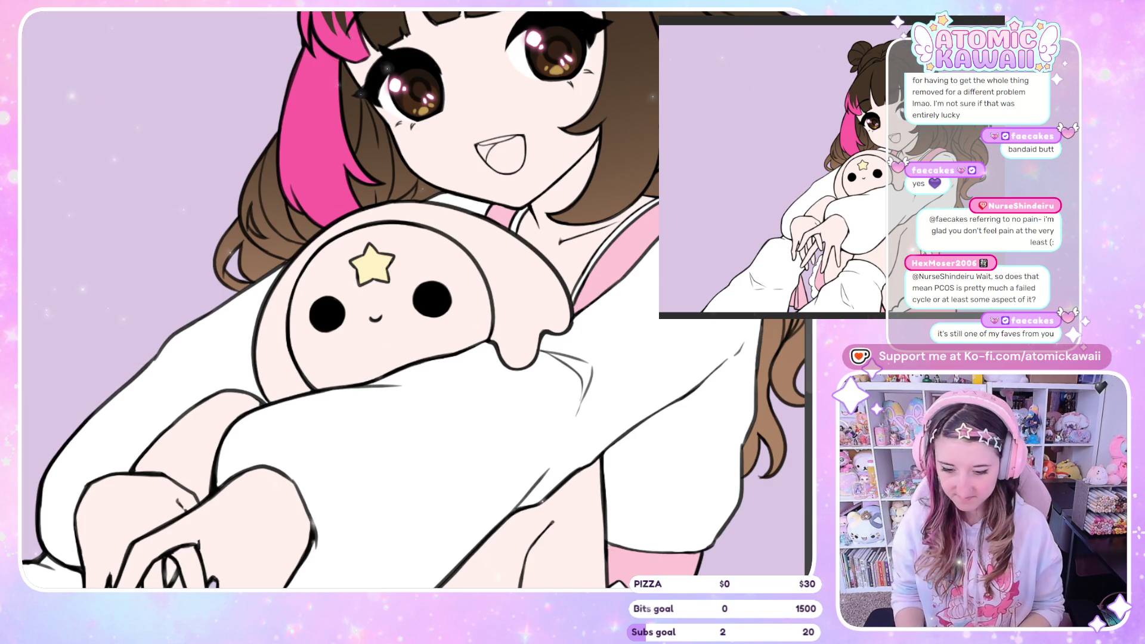
pyautogui.click(478, 327)
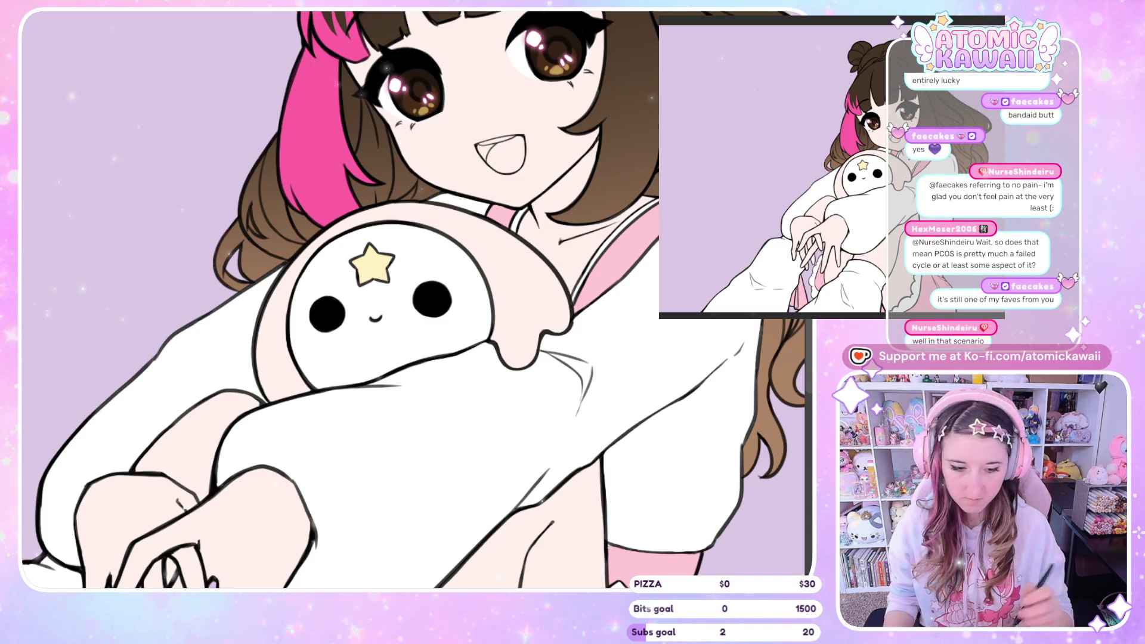
pyautogui.click(526, 357)
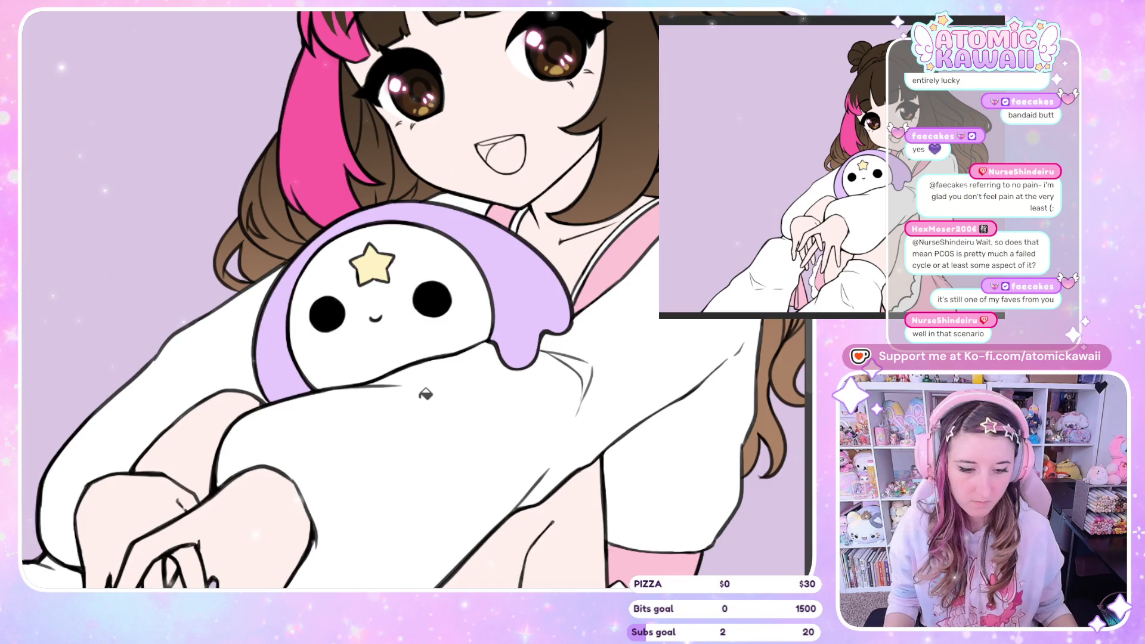
pyautogui.scroll(-6, 426, 393)
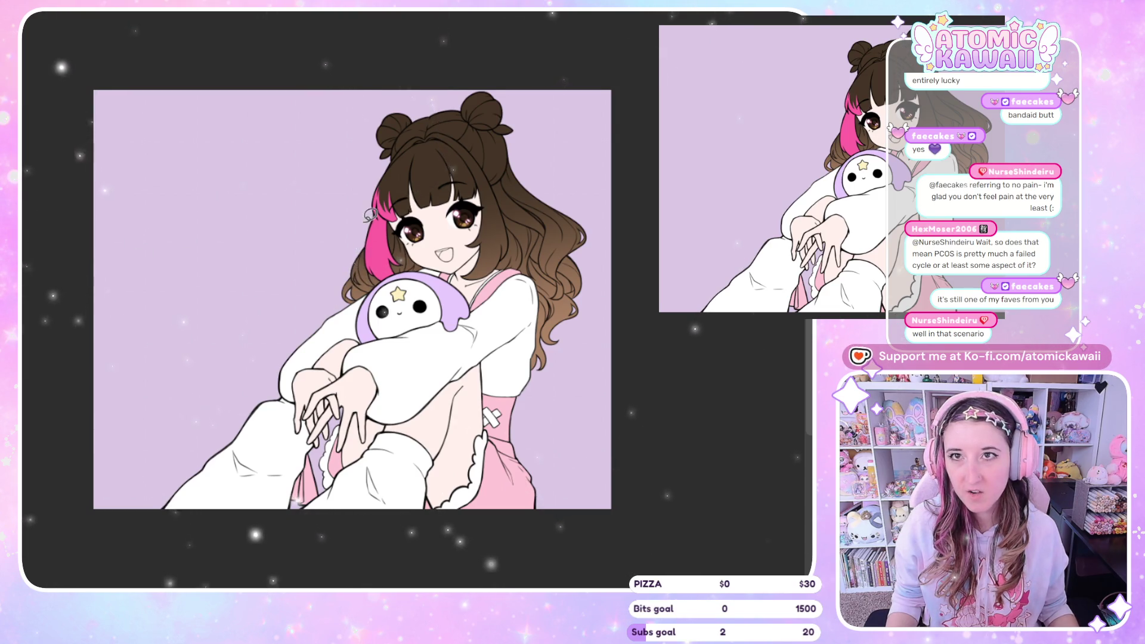
pyautogui.scroll(5, 371, 215)
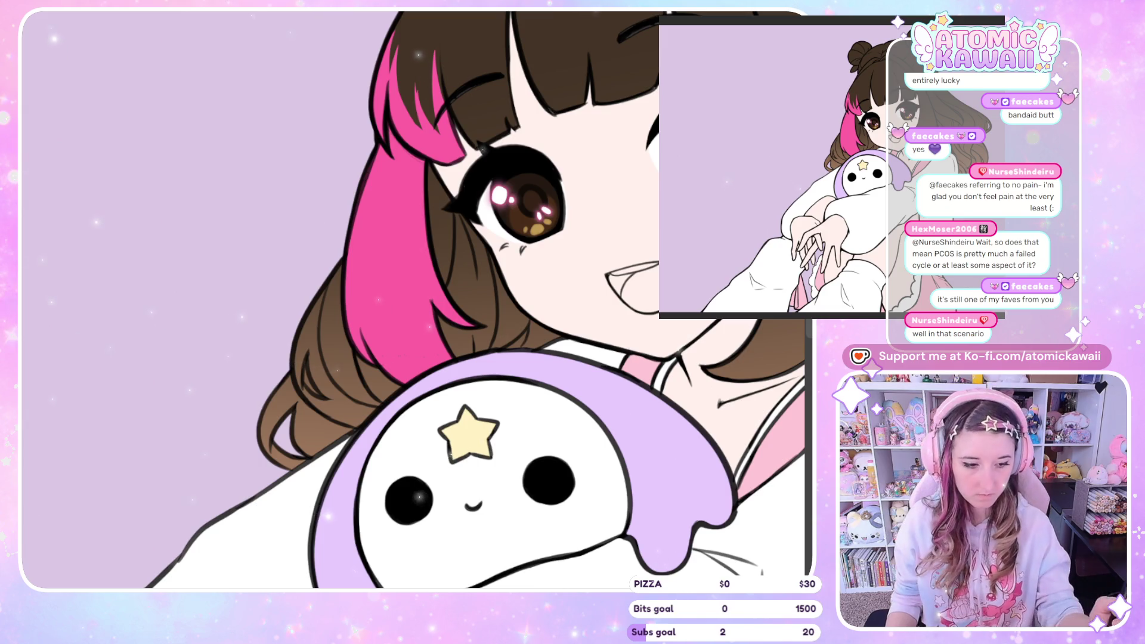
pyautogui.press('h')
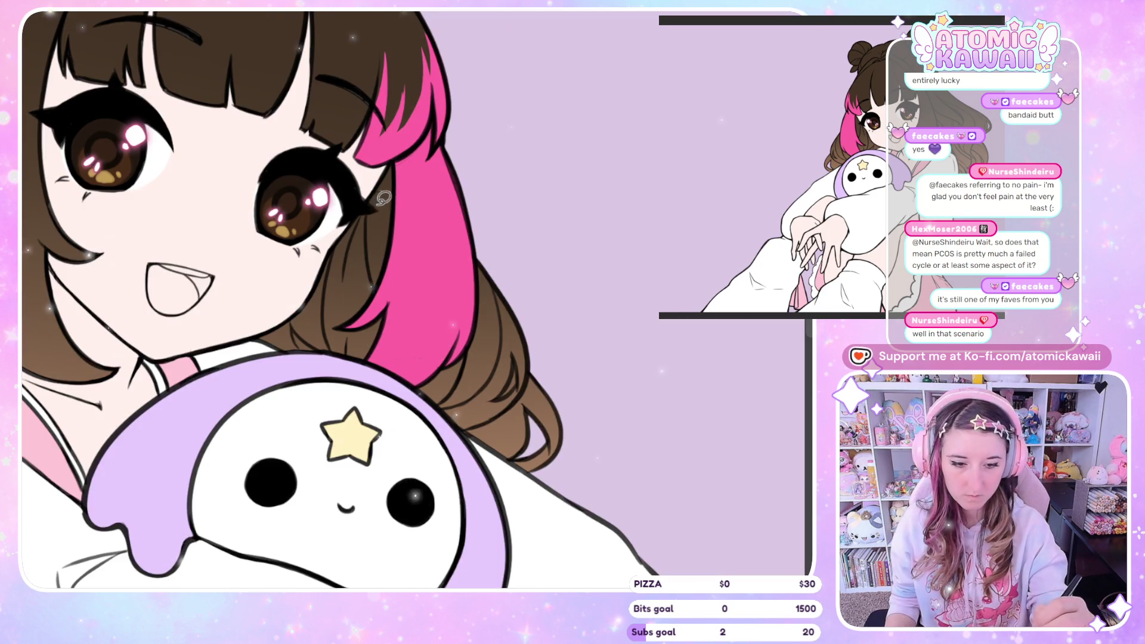
# Step: Lasso along the hair edge and reshape the lower tip of the pink strand
pyautogui.moveTo(394, 159)
pyautogui.mouseDown()
pyautogui.moveTo(378, 287)
pyautogui.moveTo(352, 319)
pyautogui.moveTo(330, 303)
pyautogui.moveTo(334, 262)
pyautogui.moveTo(361, 206)
pyautogui.moveTo(403, 160)
pyautogui.mouseUp()
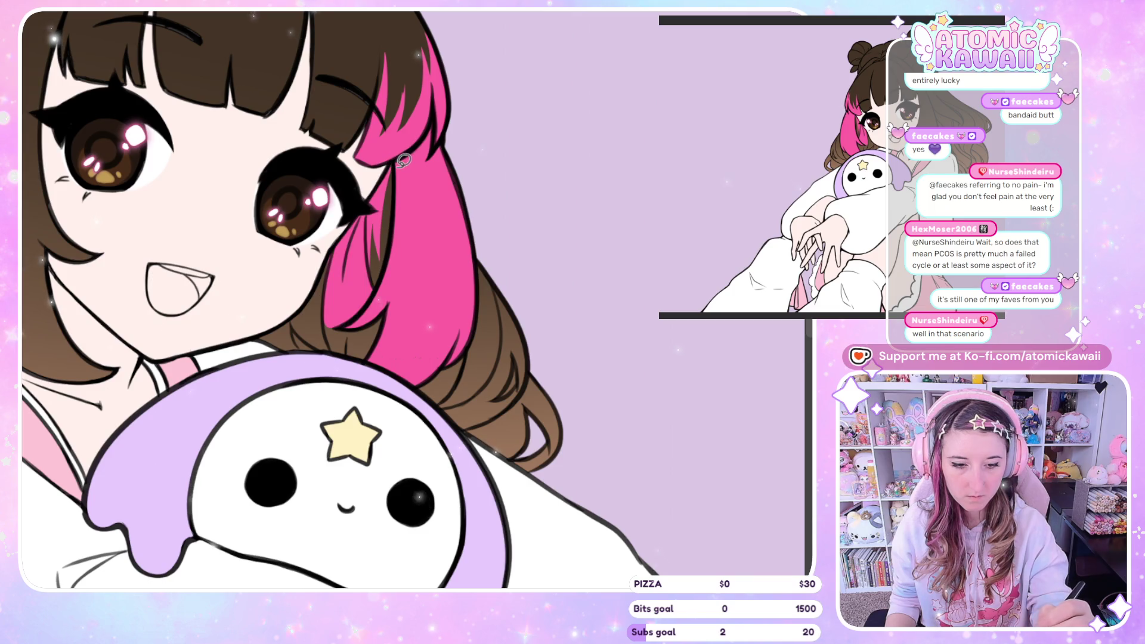
pyautogui.press('m')
pyautogui.moveTo(442, 298); pyautogui.dragTo(471, 358)
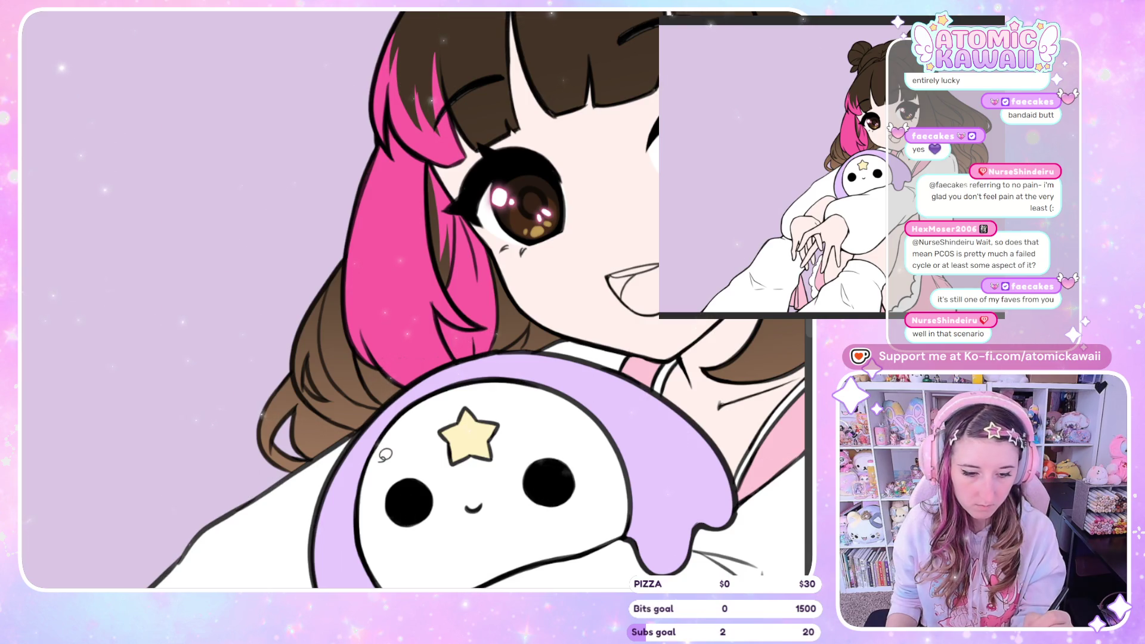
pyautogui.press('h')
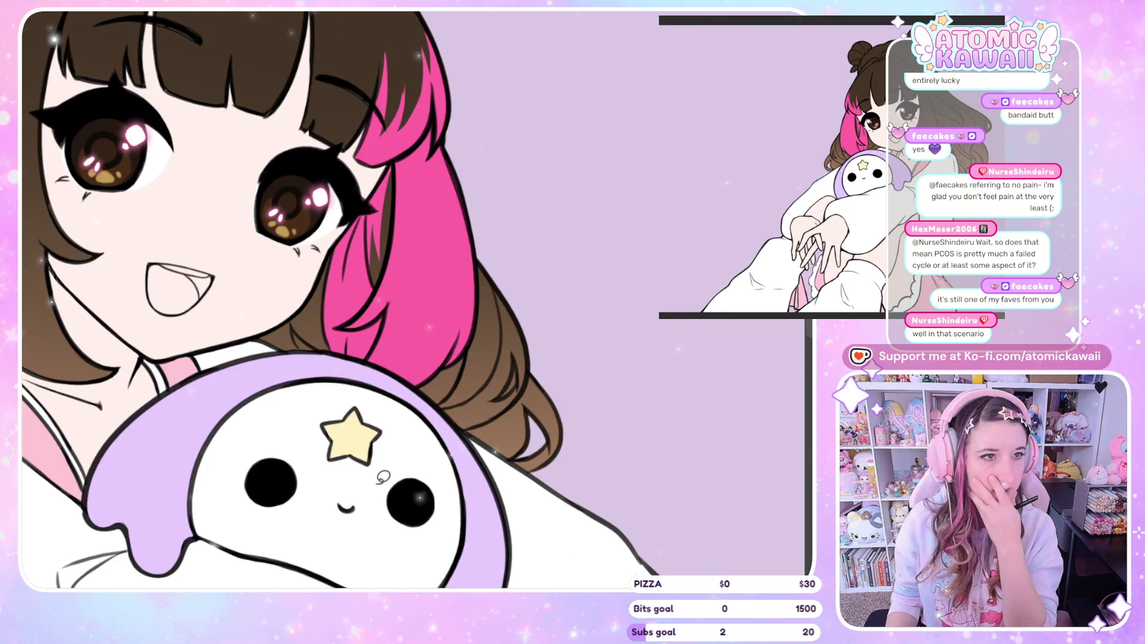
pyautogui.press('h')
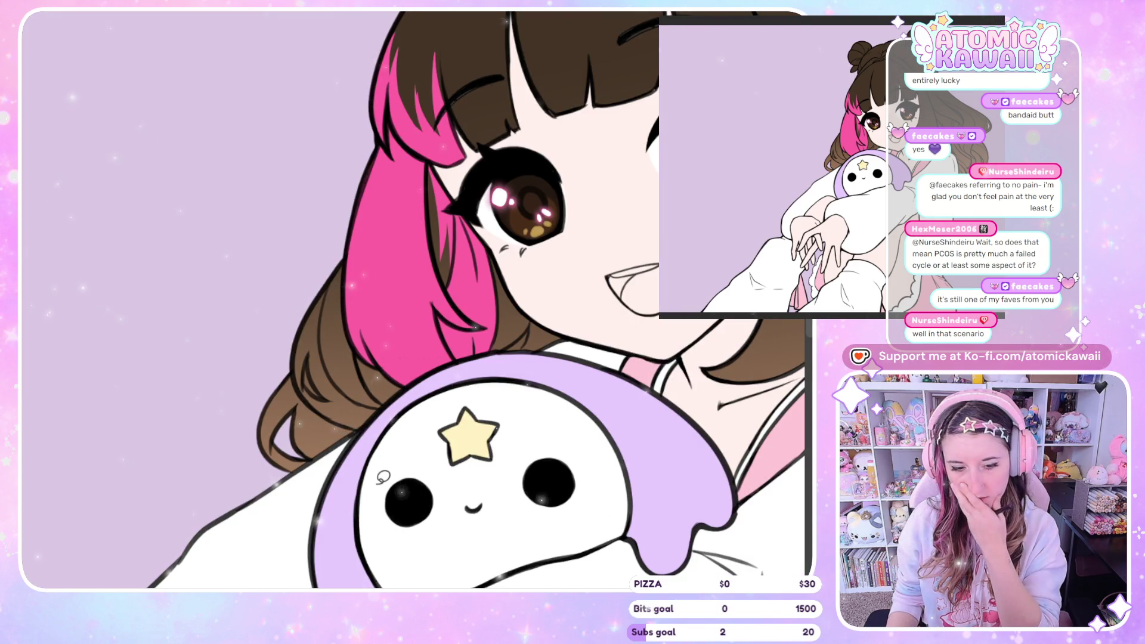
# Step: Add brown along the pink streak's edges near the eye and check mirrored
pyautogui.moveTo(348, 255)
pyautogui.mouseDown()
pyautogui.moveTo(298, 369)
pyautogui.moveTo(357, 426)
pyautogui.moveTo(370, 265)
pyautogui.mouseUp()
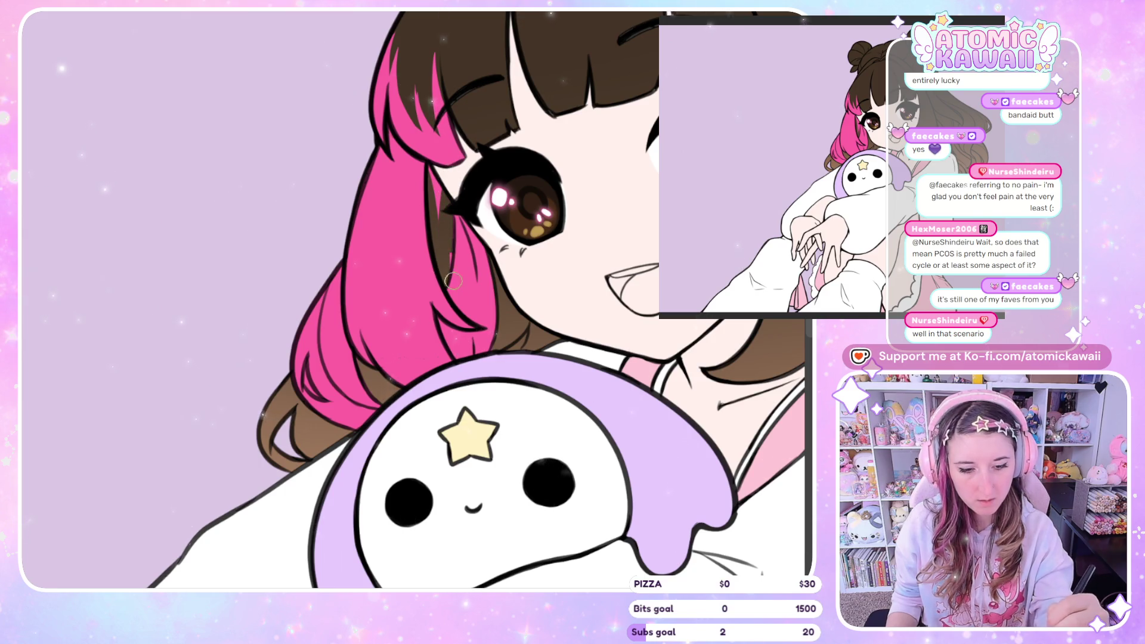
pyautogui.moveTo(474, 297); pyautogui.dragTo(461, 216)
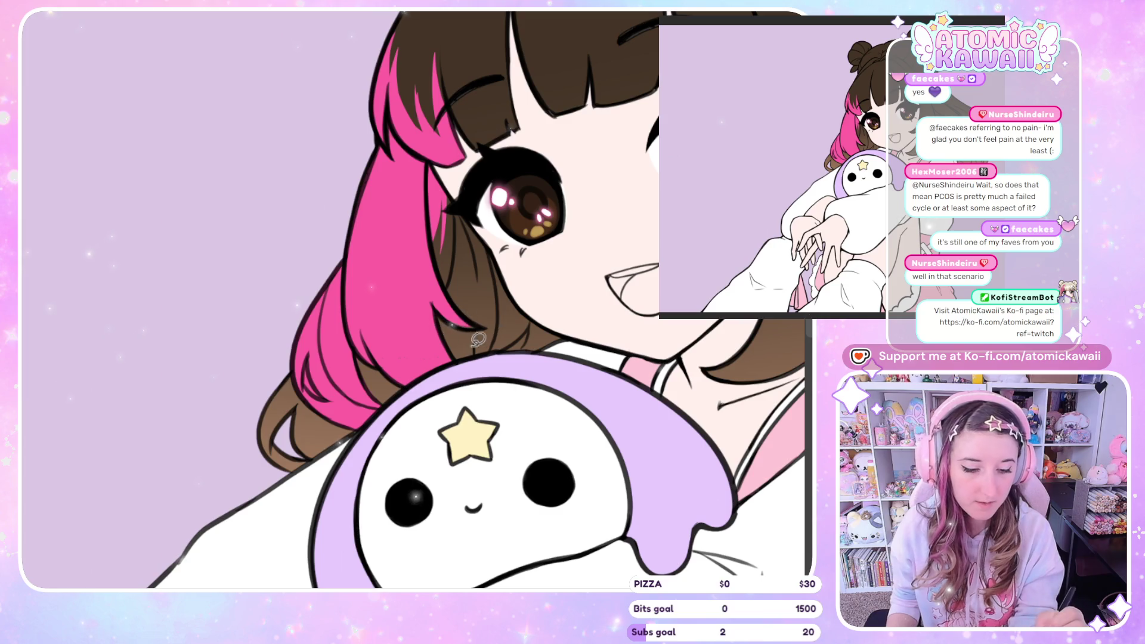
pyautogui.moveTo(462, 319); pyautogui.dragTo(480, 317)
pyautogui.press('h')
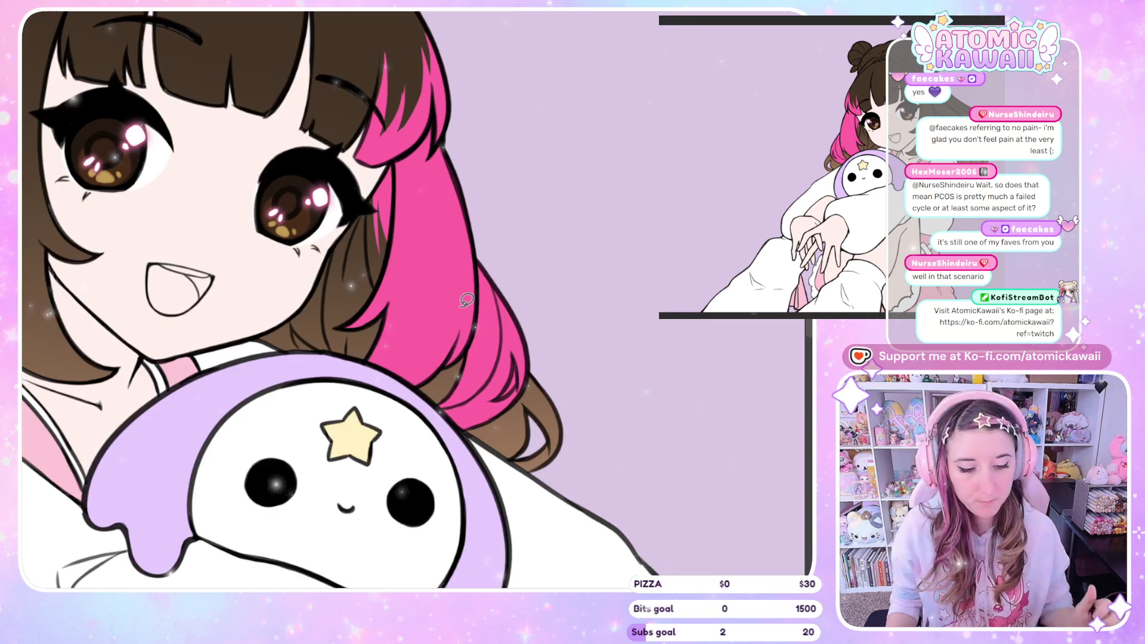